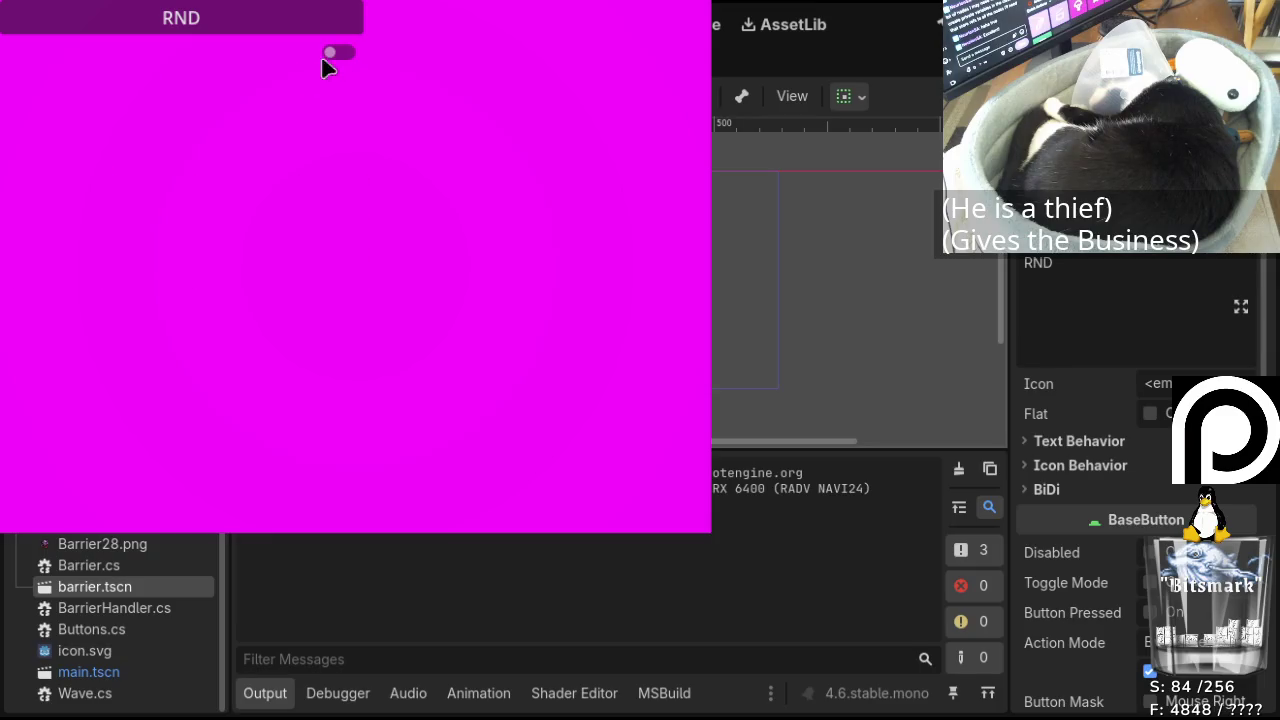
Randomize and spawn the purple barrier sprites with the game's RND button
{"action": "left_click", "coordinate": [269, 22]}
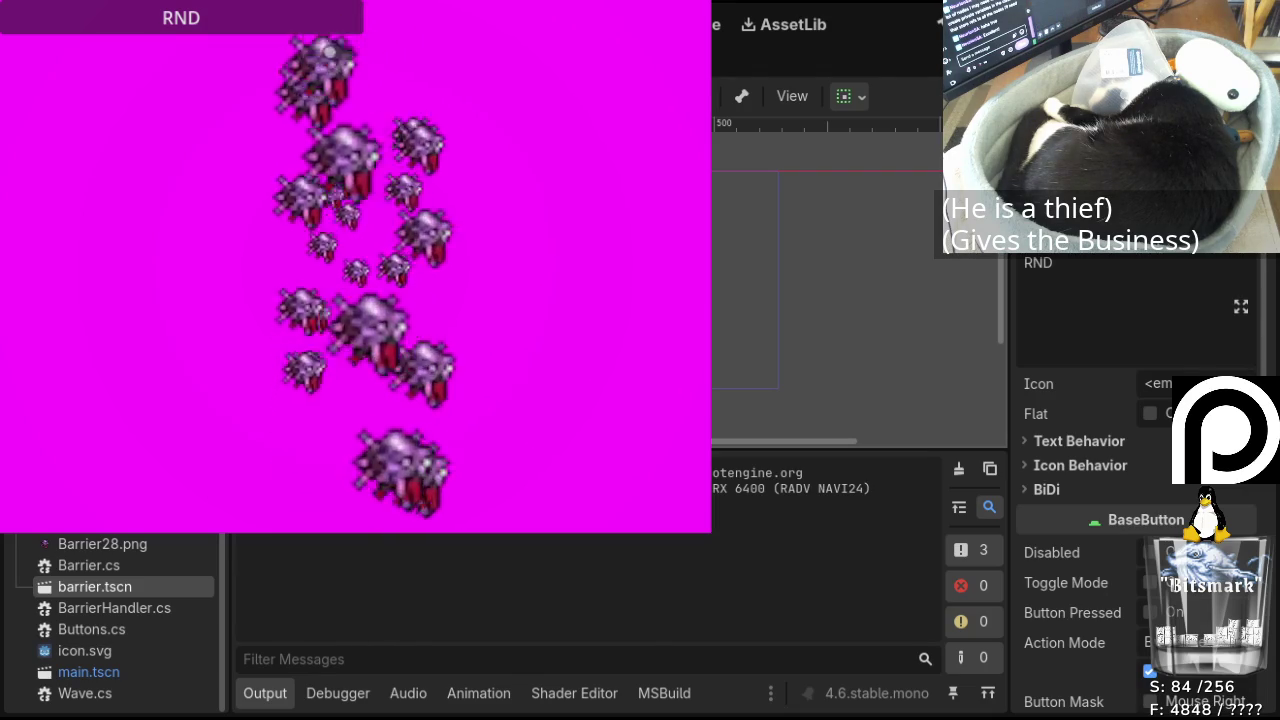
Move the running game aside to reveal main.tscn's 2D control panel layout in the editor
{"action": "key", "text": "F8"}
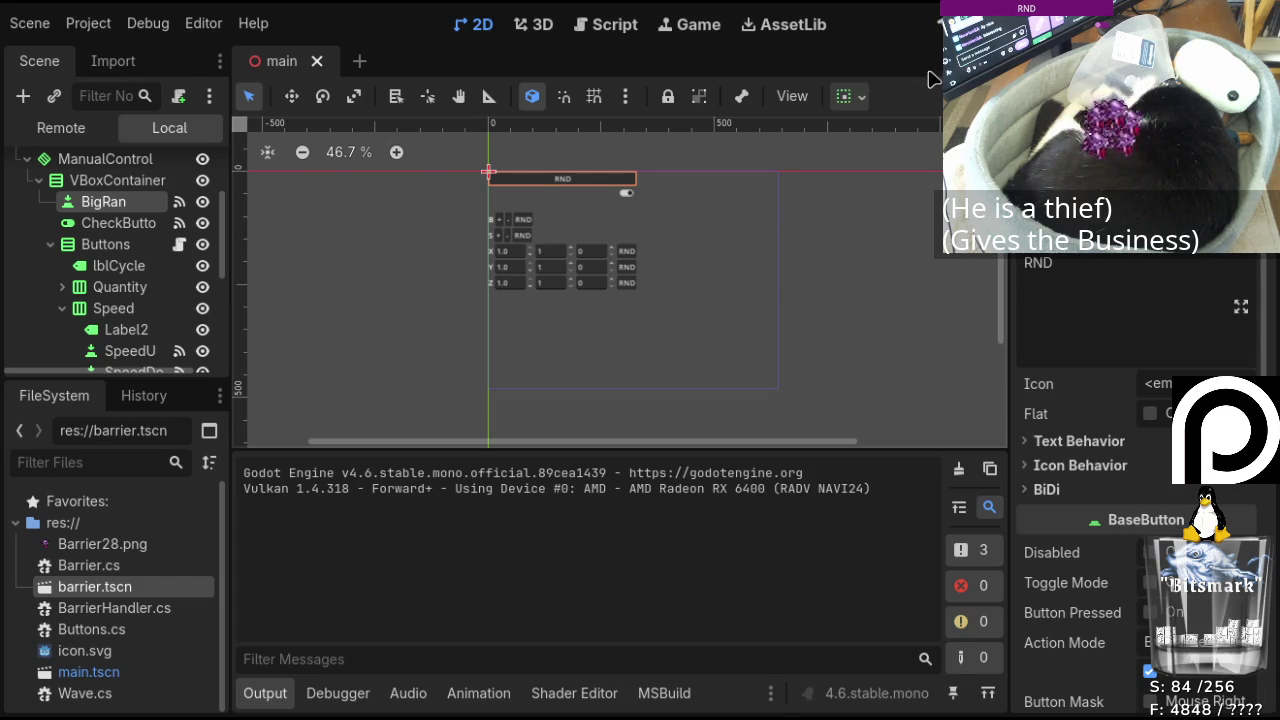
Stop the game and bring BarrierHandler.cs into view at its per-barrier SetDestination loop
{"action": "key", "text": "F8"}
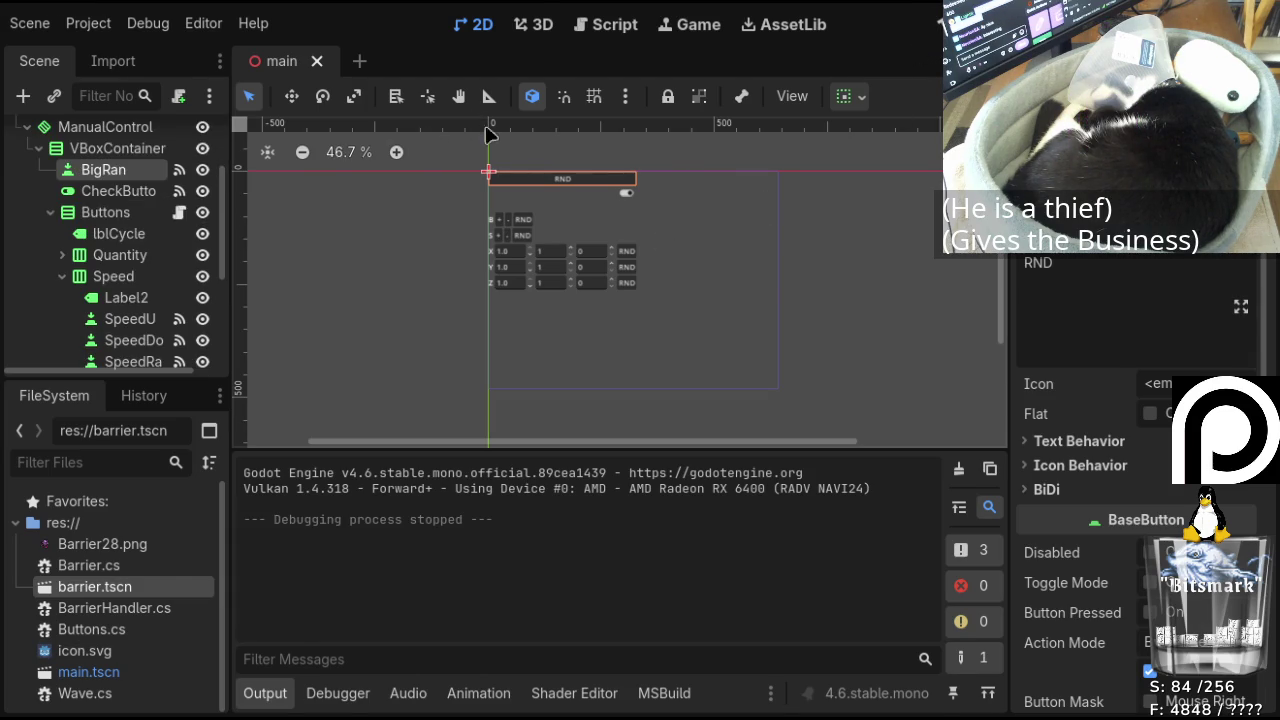
{"action": "left_click", "coordinate": [614, 25]}
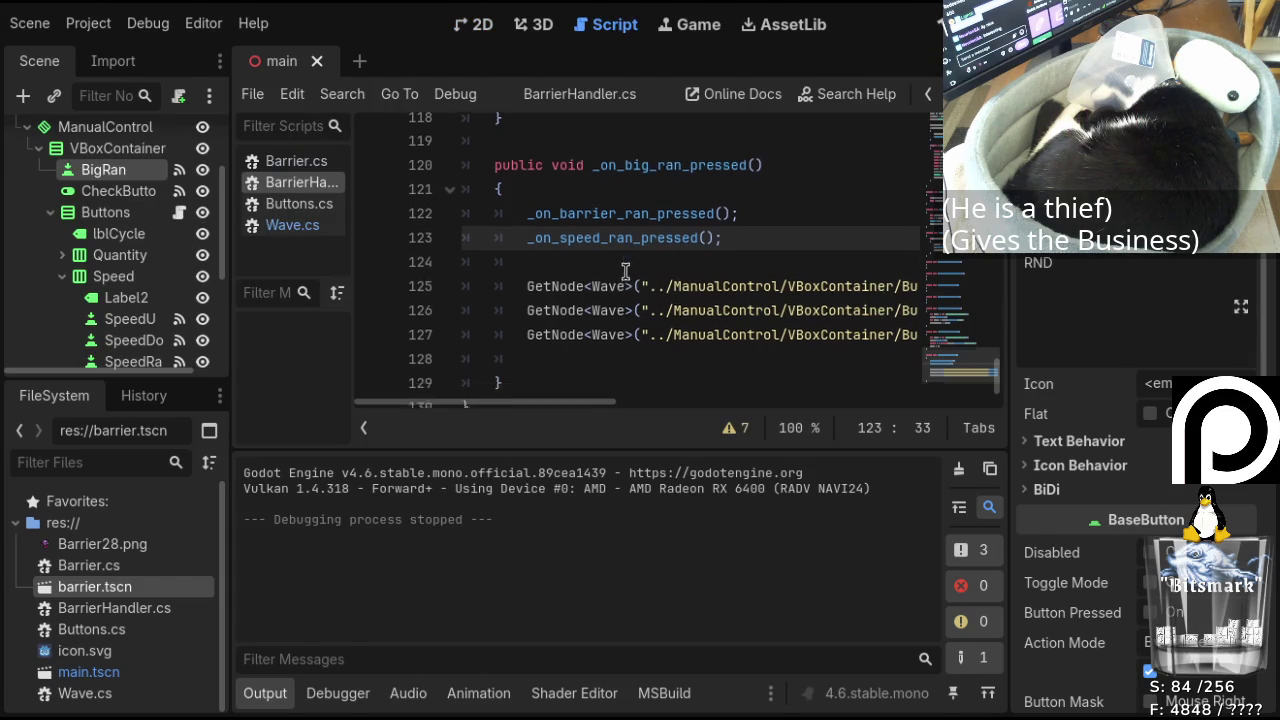
{"action": "scroll", "coordinate": [623, 266], "scroll_direction": "down", "scroll_amount": 1}
{"action": "scroll", "coordinate": [688, 262], "scroll_direction": "up", "scroll_amount": 5}
{"action": "scroll", "coordinate": [688, 262], "scroll_direction": "up", "scroll_amount": 1}
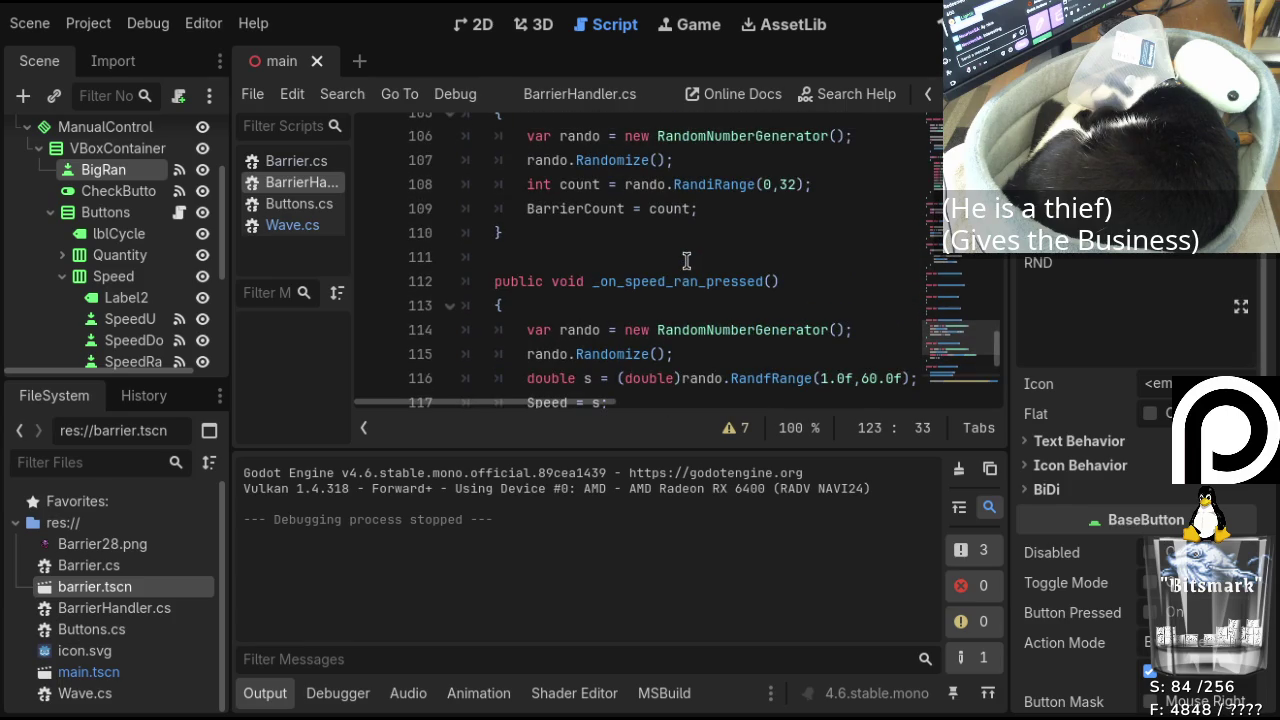
{"action": "scroll", "coordinate": [686, 261], "scroll_direction": "up", "scroll_amount": 14}
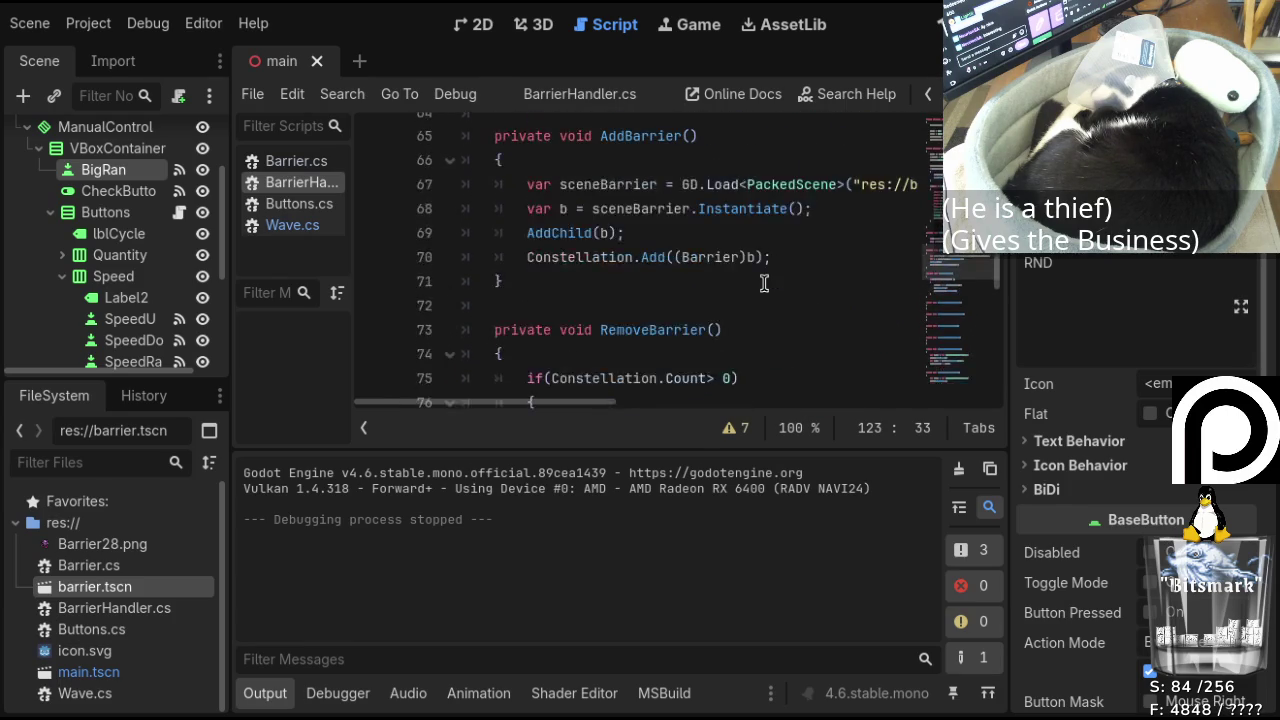
{"action": "scroll", "coordinate": [764, 283], "scroll_direction": "up", "scroll_amount": 6}
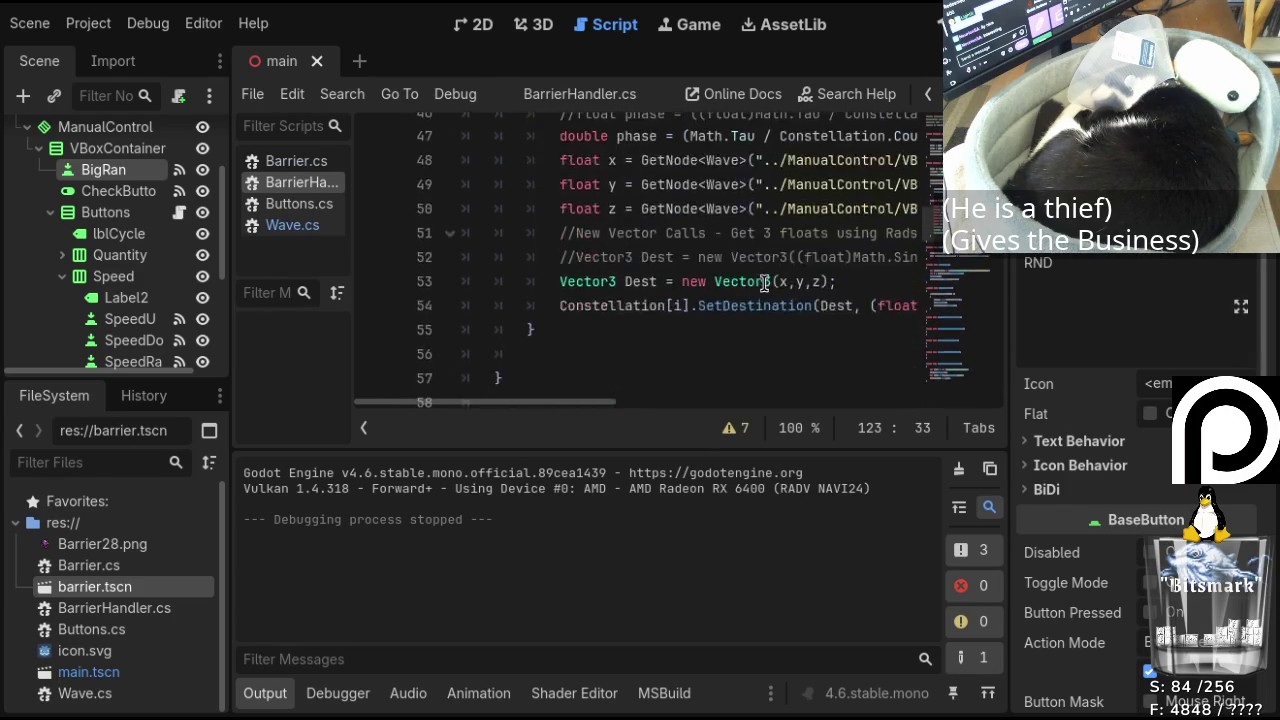
{"action": "scroll", "coordinate": [764, 283], "scroll_direction": "up", "scroll_amount": 4}
{"action": "scroll", "coordinate": [758, 273], "scroll_direction": "up", "scroll_amount": 1}
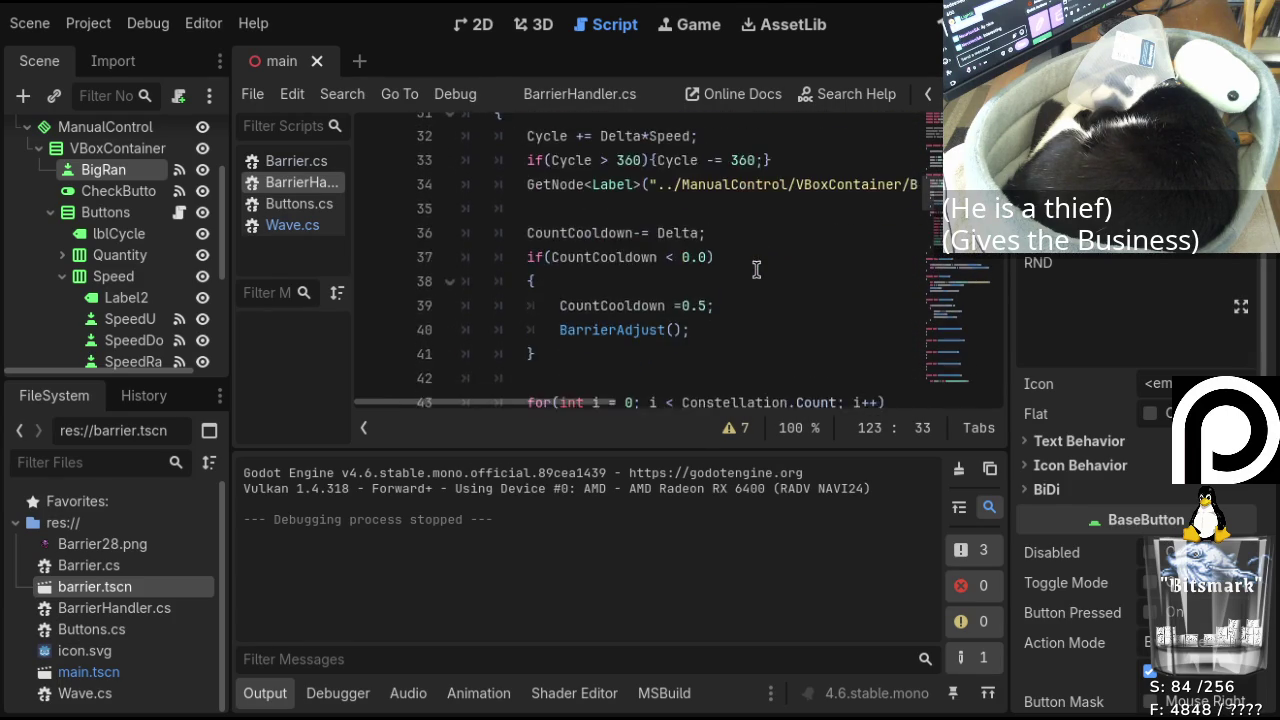
{"action": "scroll", "coordinate": [757, 270], "scroll_direction": "down", "scroll_amount": 2}
{"action": "scroll", "coordinate": [757, 270], "scroll_direction": "up", "scroll_amount": 2}
{"action": "scroll", "coordinate": [657, 150], "scroll_direction": "right", "scroll_amount": 4}
{"action": "scroll", "coordinate": [687, 195], "scroll_direction": "down", "scroll_amount": 4}
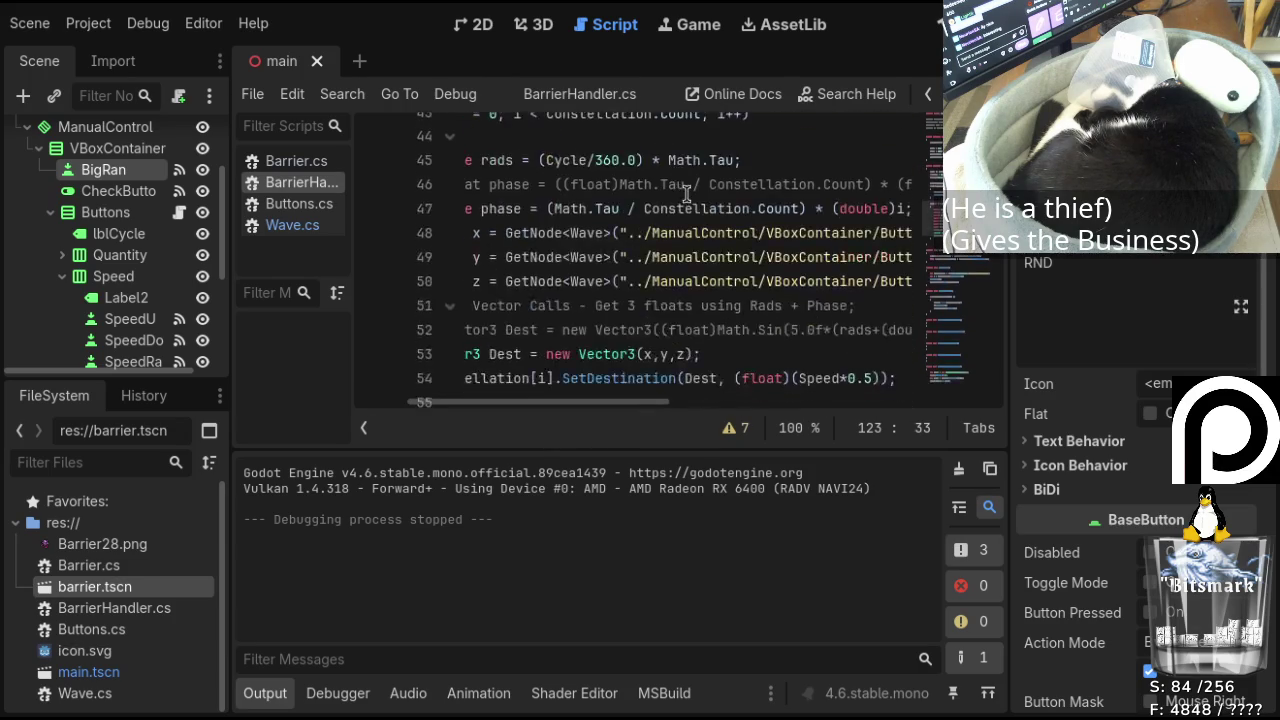
{"action": "scroll", "coordinate": [687, 195], "scroll_direction": "down", "scroll_amount": 1}
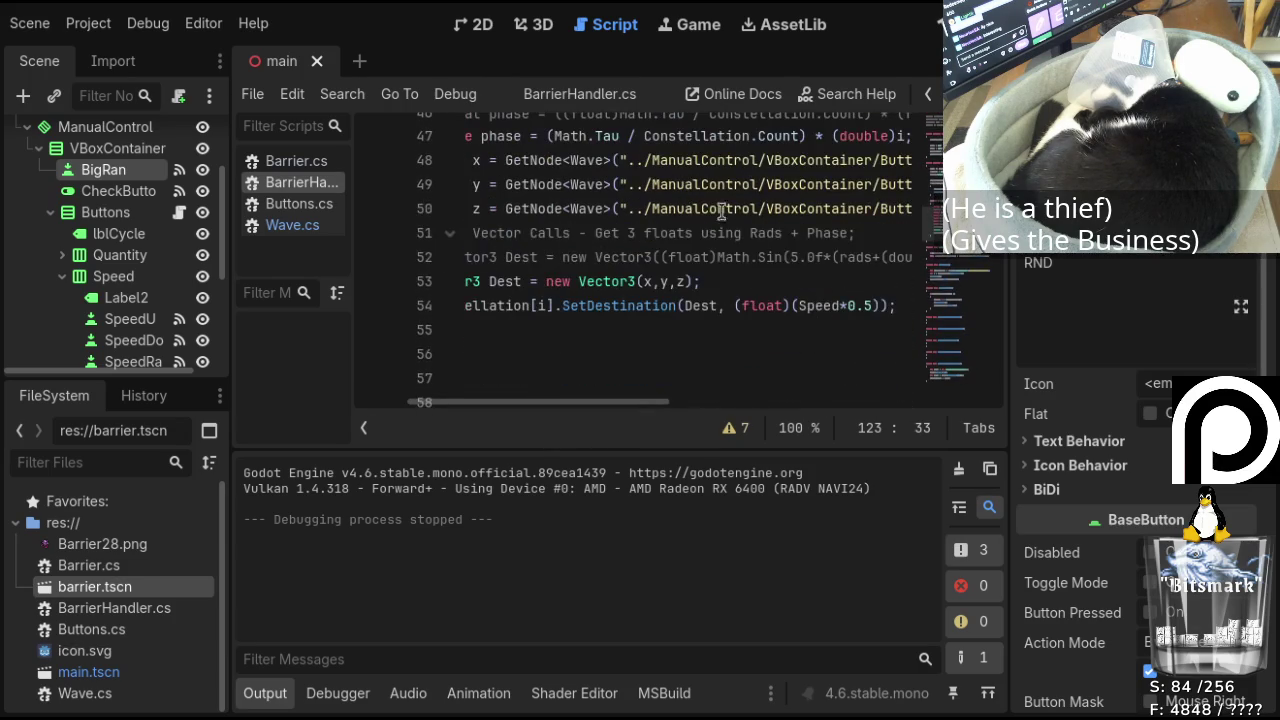
Change line 54's Speed multiplier from 0.5 to 0.05 and save BarrierHandler.cs
{"action": "left_click", "coordinate": [866, 306]}
{"action": "type", "text": "0"}
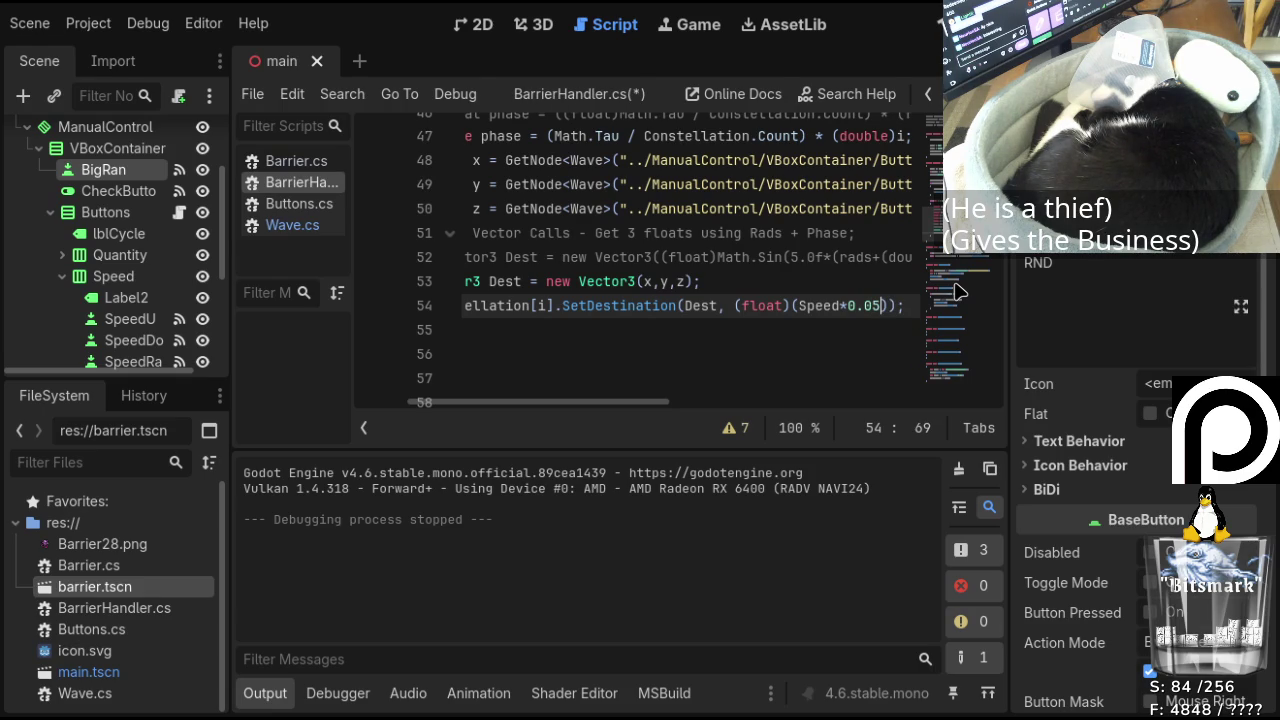
{"action": "key", "text": "ctrl+s"}
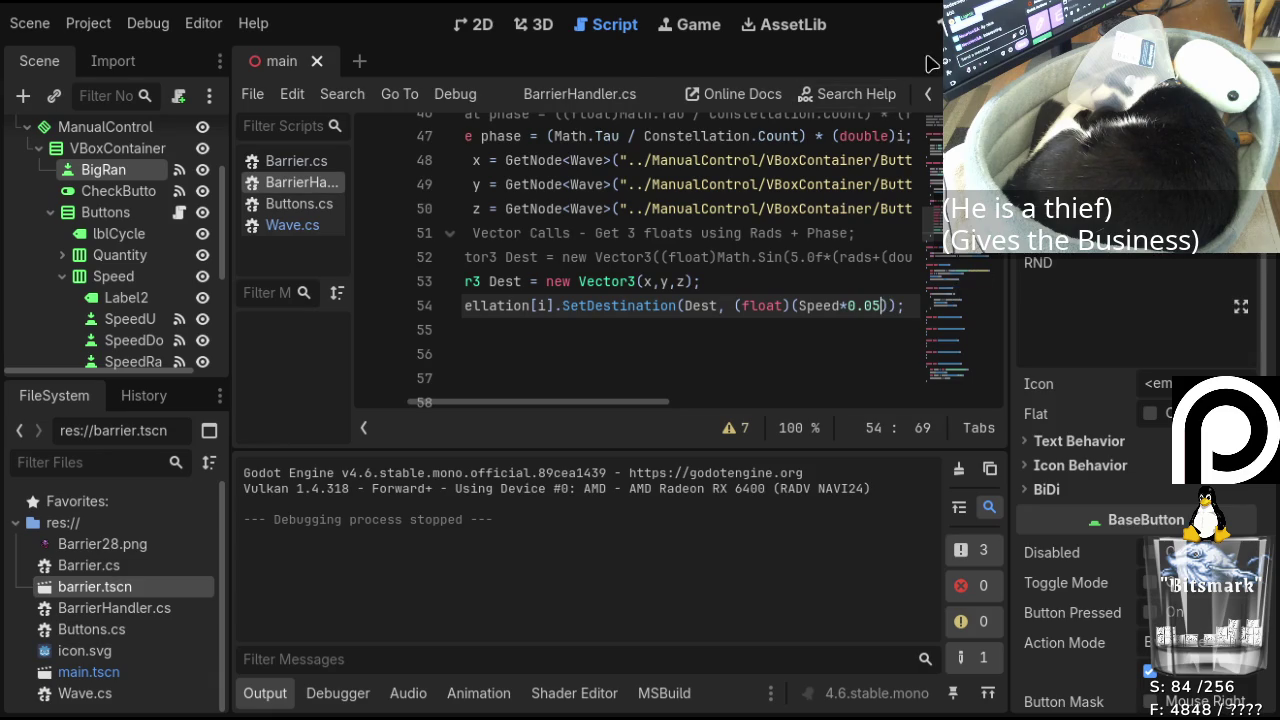
Rebuild the .NET project and launch the game to test the 0.05 speed change
{"action": "left_click", "coordinate": [958, 24]}
{"action": "key", "text": "F5"}
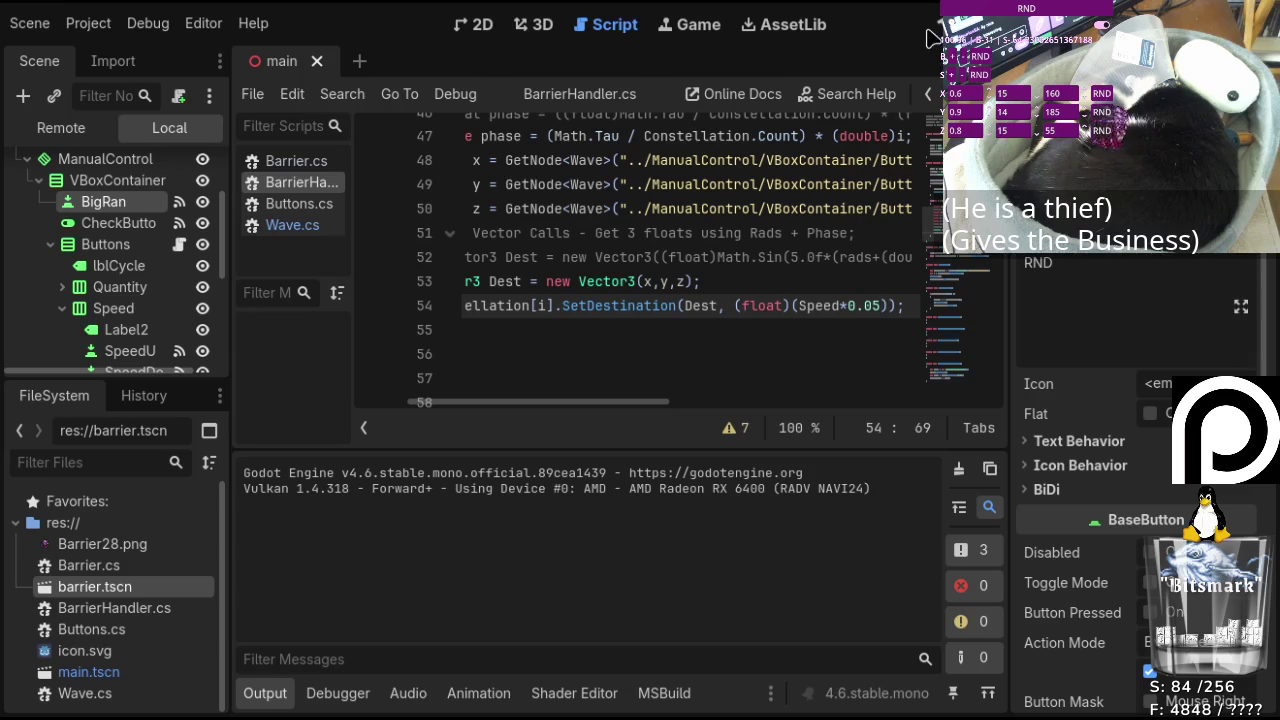
Stop the game, change line 54's Speed multiplier from 0.05 to 0.1, and save
{"action": "key", "text": "F8"}
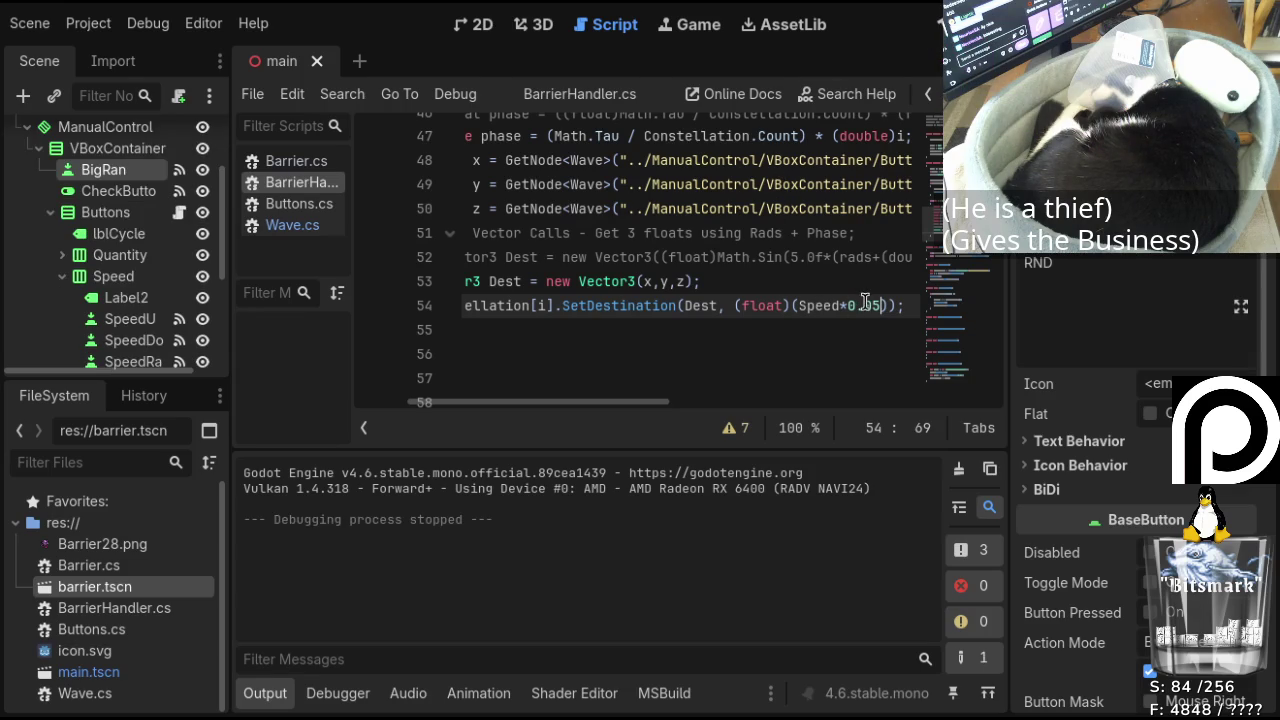
{"action": "left_click", "coordinate": [873, 305]}
{"action": "key", "text": "BackSpace"}
{"action": "key", "text": "BackSpace"}
{"action": "key", "text": "ctrl+s"}
{"action": "type", "text": "1"}
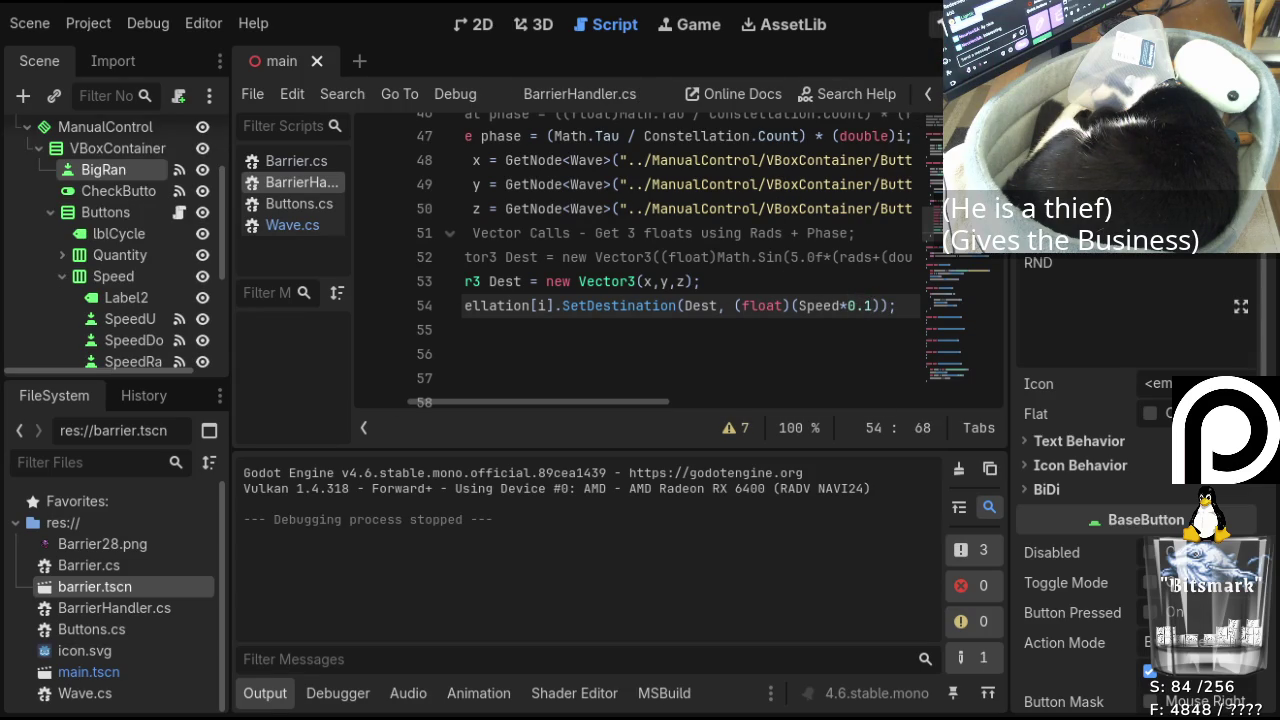
Test-run the 0.1 multiplier, stop the game, then change it to 0.25 on line 54
{"action": "key", "text": "F5"}
{"action": "key", "text": "F5"}
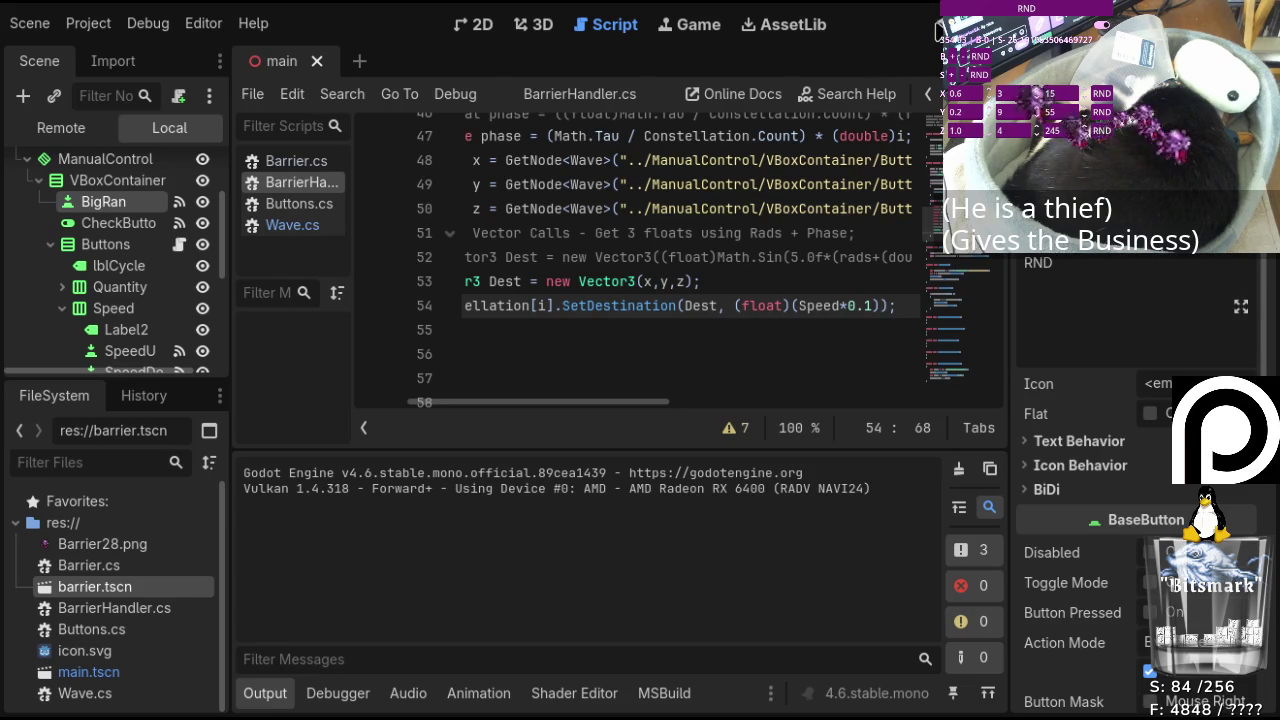
{"action": "key", "text": "F8"}
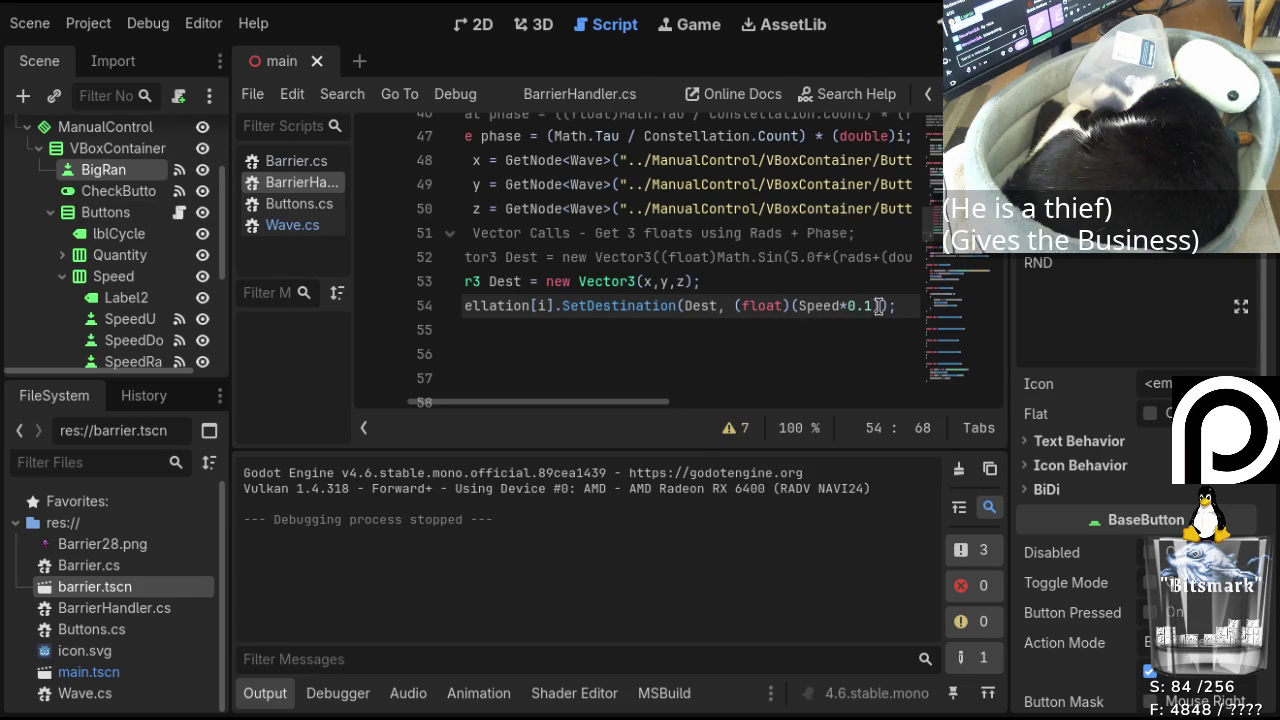
{"action": "key", "text": "shift+Left"}
{"action": "type", "text": "5"}
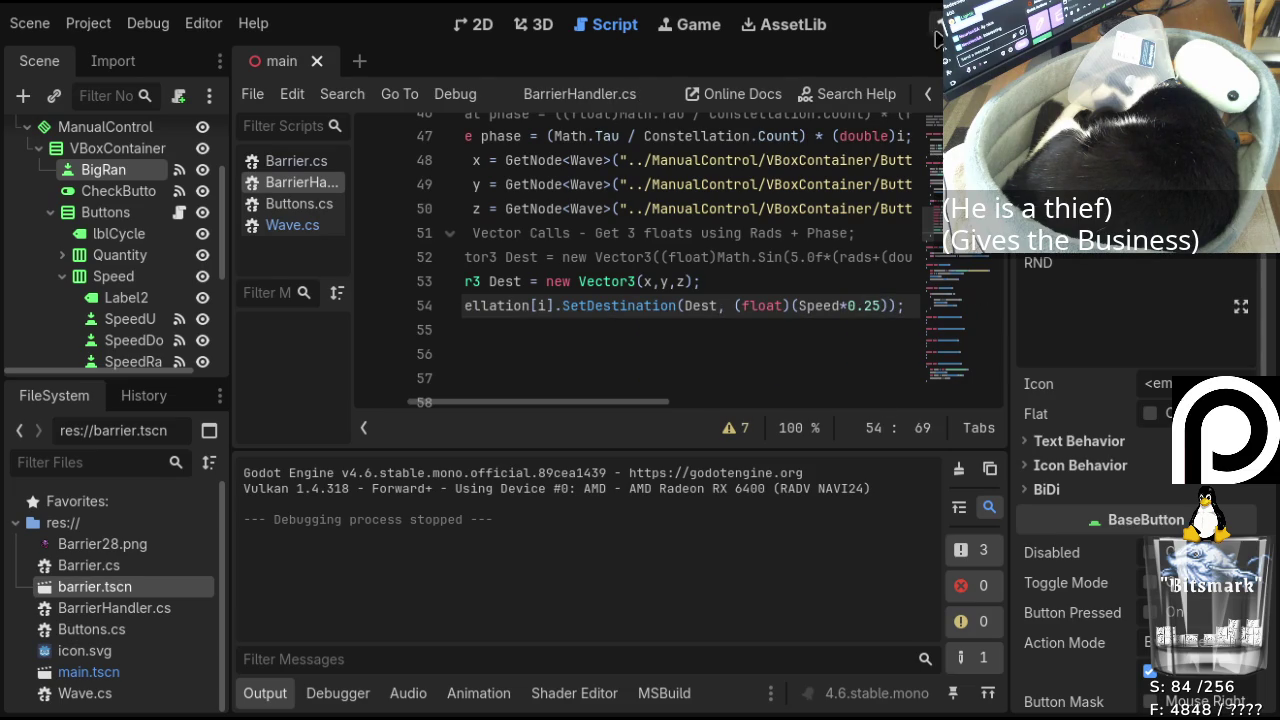
Test the 0.25 speed, stop the game, and show main scene in 3D with ManualControl collapsed
{"action": "left_click", "coordinate": [938, 20]}
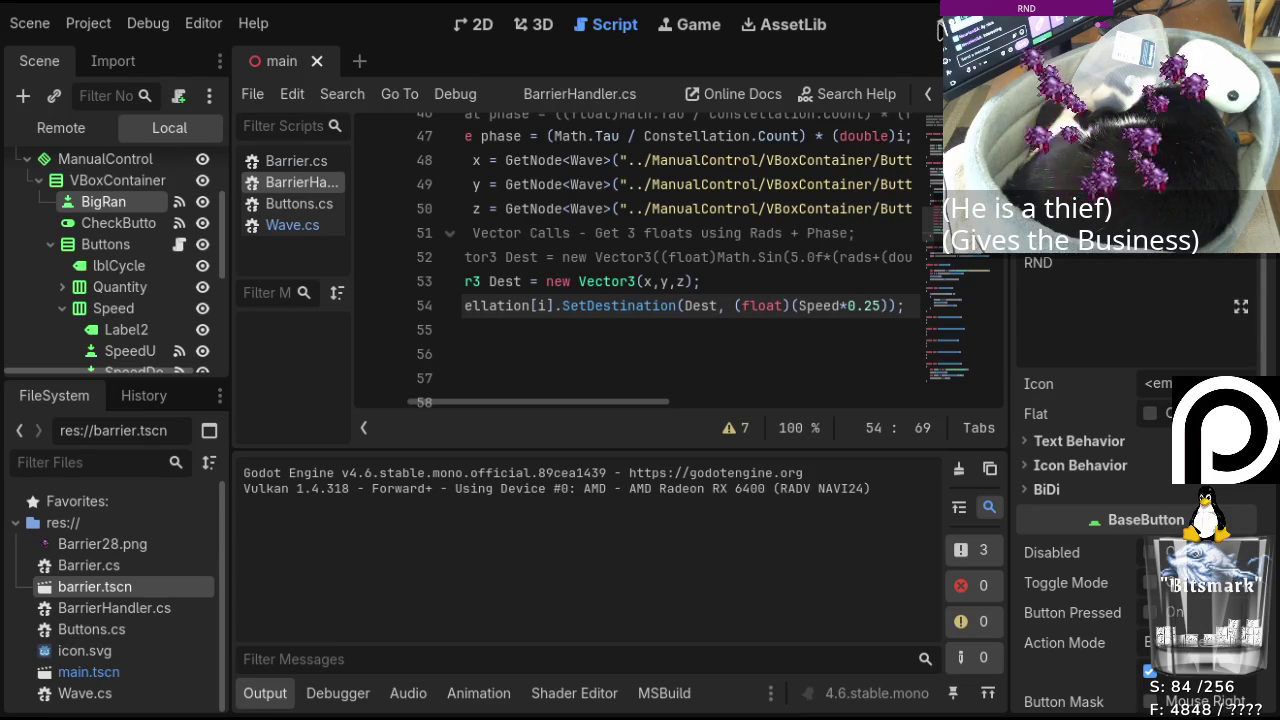
{"action": "key", "text": "F8"}
{"action": "left_click", "coordinate": [542, 25]}
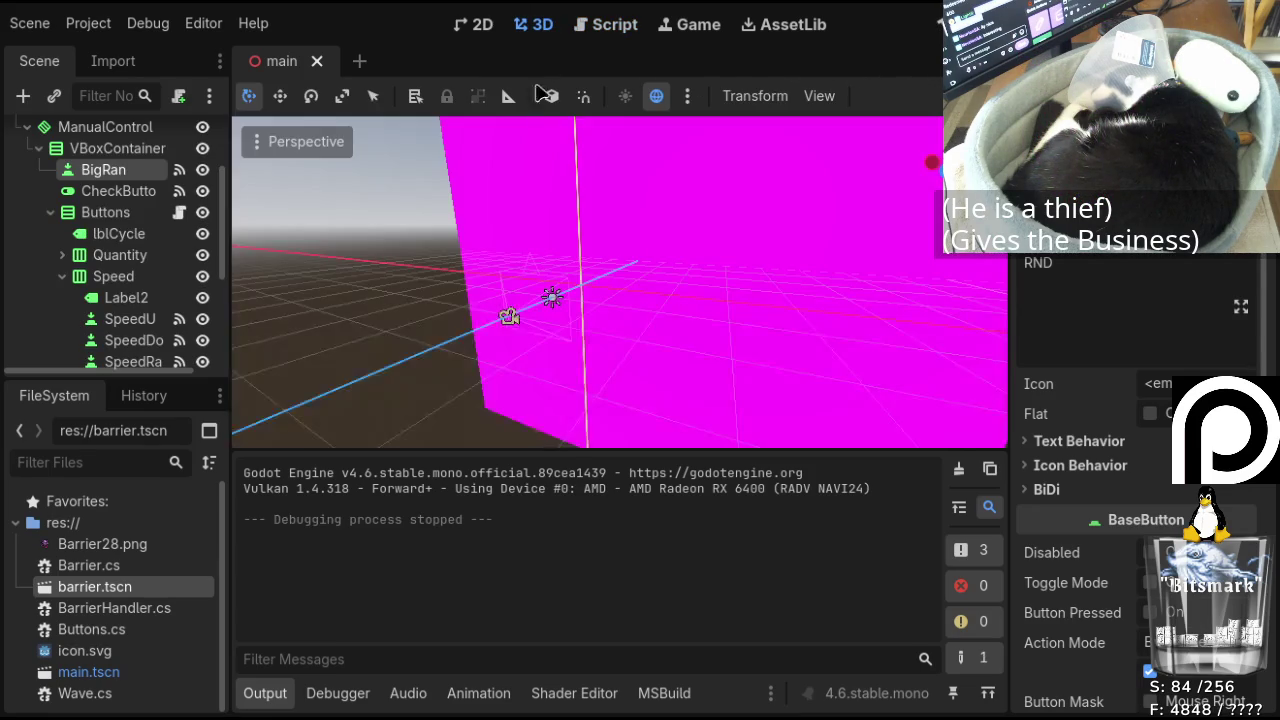
{"action": "scroll", "coordinate": [140, 240], "scroll_direction": "up", "scroll_amount": 3}
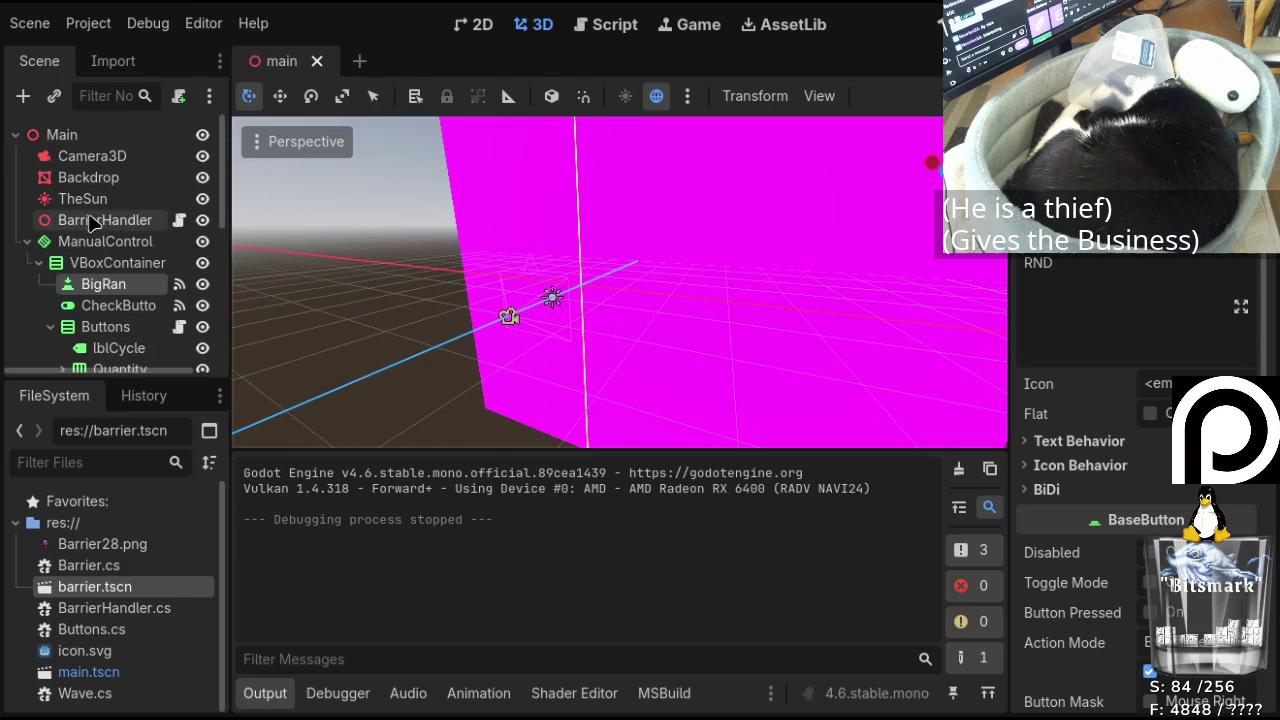
{"action": "left_click", "coordinate": [27, 242]}
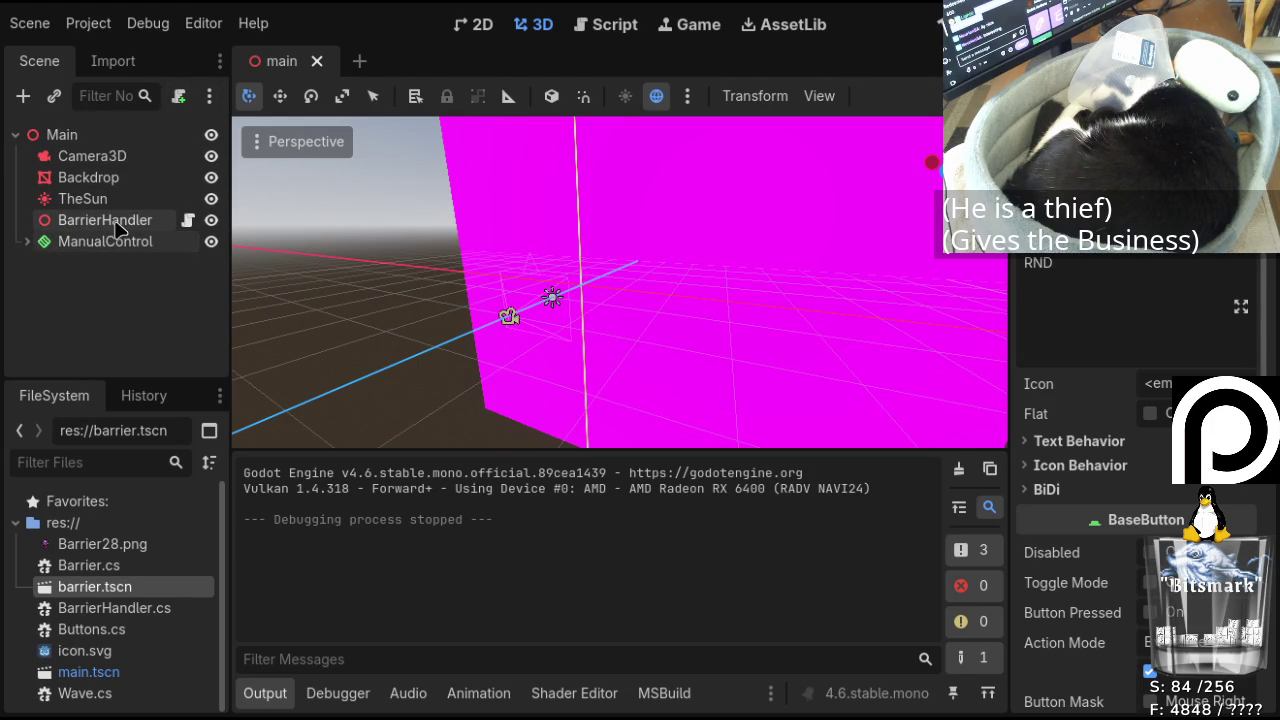
Add a Sprite3D child node under the Main node
{"action": "left_click", "coordinate": [88, 133]}
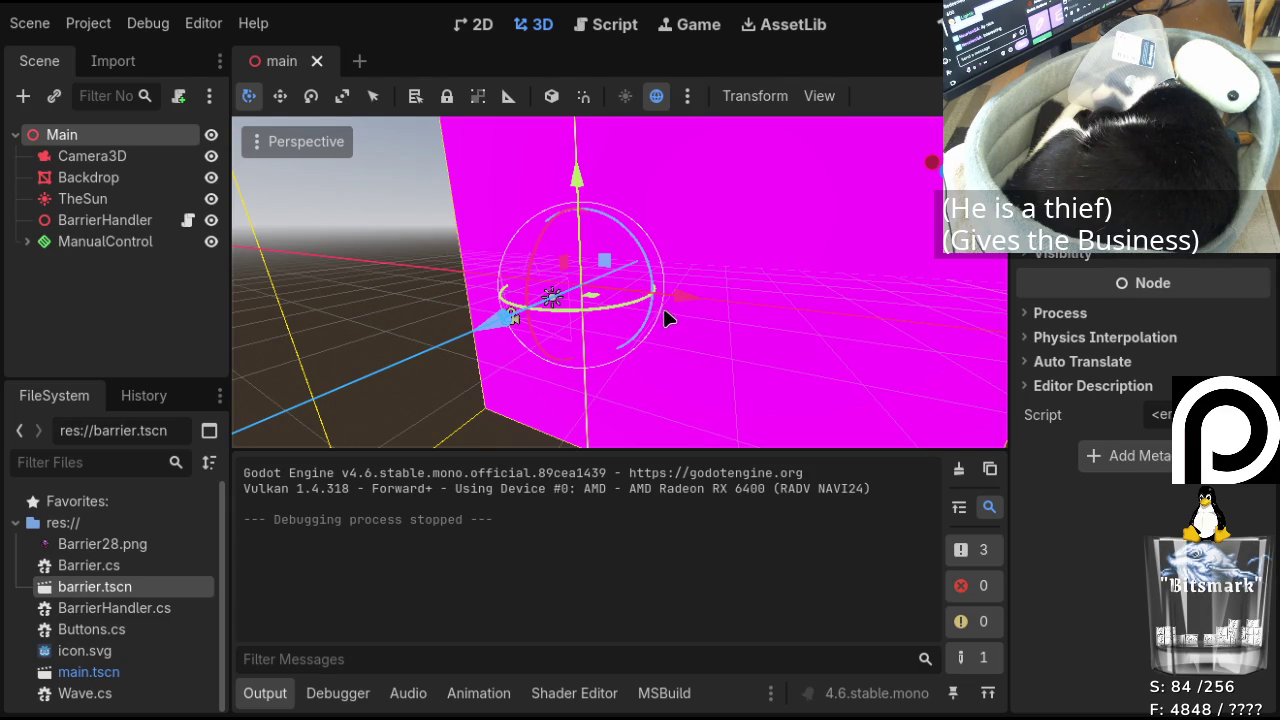
{"action": "left_click_drag", "start_coordinate": [667, 305], "coordinate": [669, 306]}
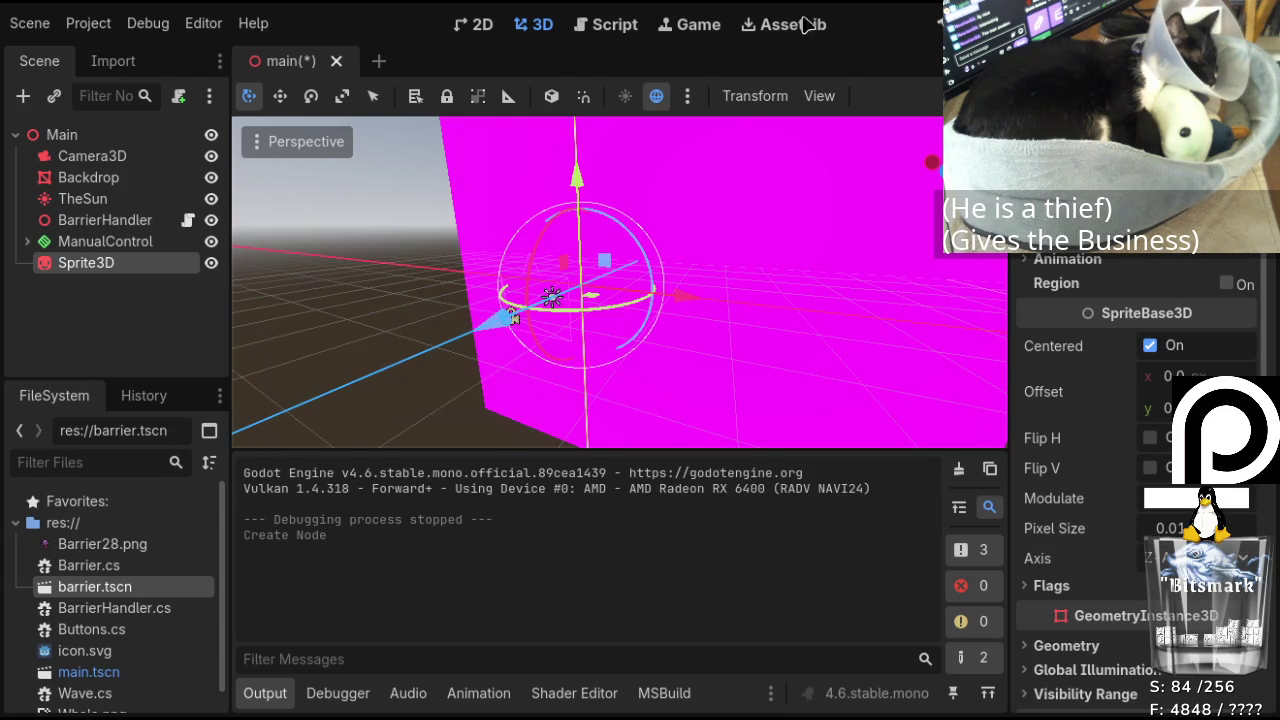
Assign Whale.png from the FileSystem as the Sprite3D's texture
{"action": "scroll", "coordinate": [198, 564], "scroll_direction": "down", "scroll_amount": 1}
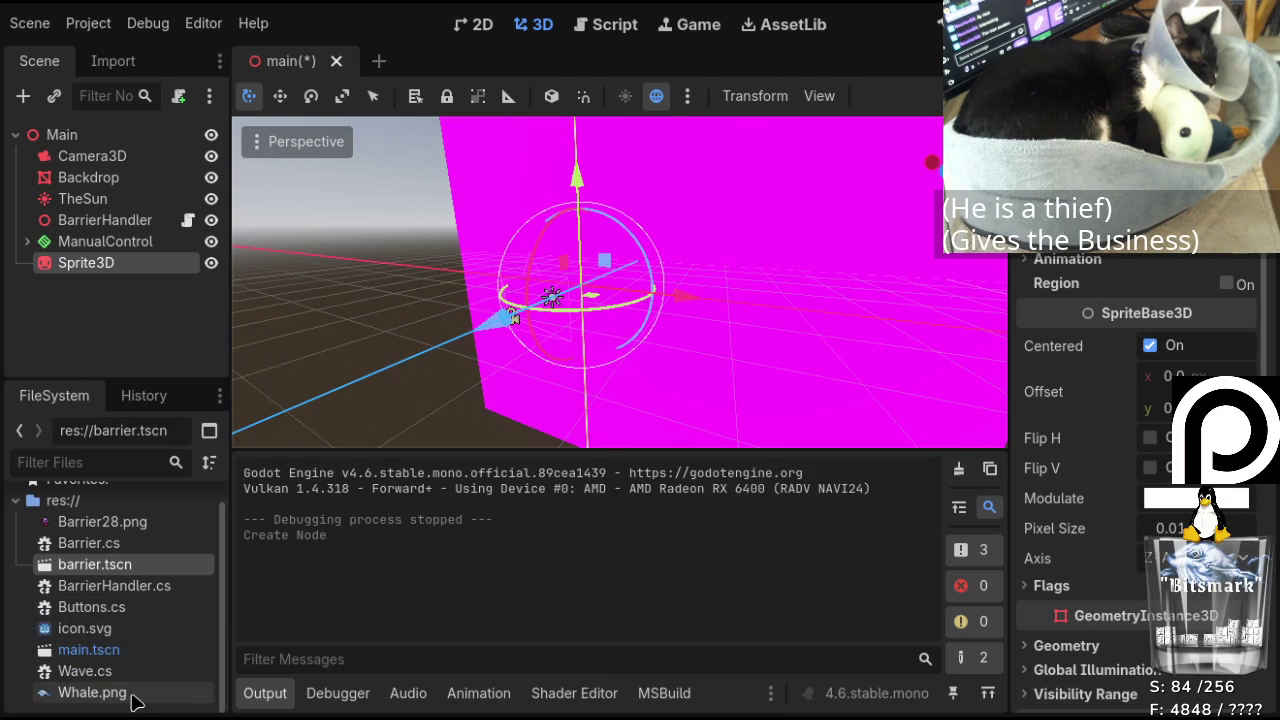
{"action": "mouse_move", "coordinate": [135, 703]}
{"action": "left_mouse_down"}
{"action": "mouse_move", "coordinate": [343, 583]}
{"action": "mouse_move", "coordinate": [1000, 394]}
{"action": "mouse_move", "coordinate": [1080, 230]}
{"action": "left_mouse_up"}
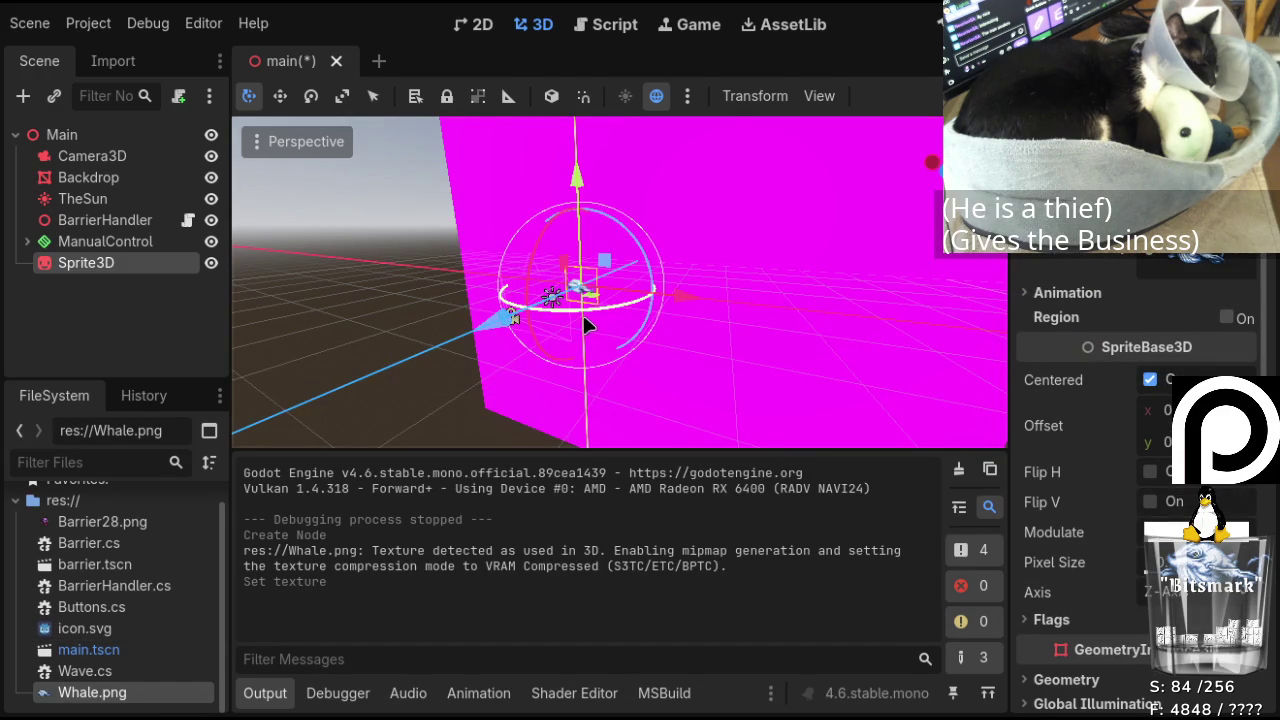
{"action": "scroll", "coordinate": [539, 319], "scroll_direction": "up", "scroll_amount": 5}
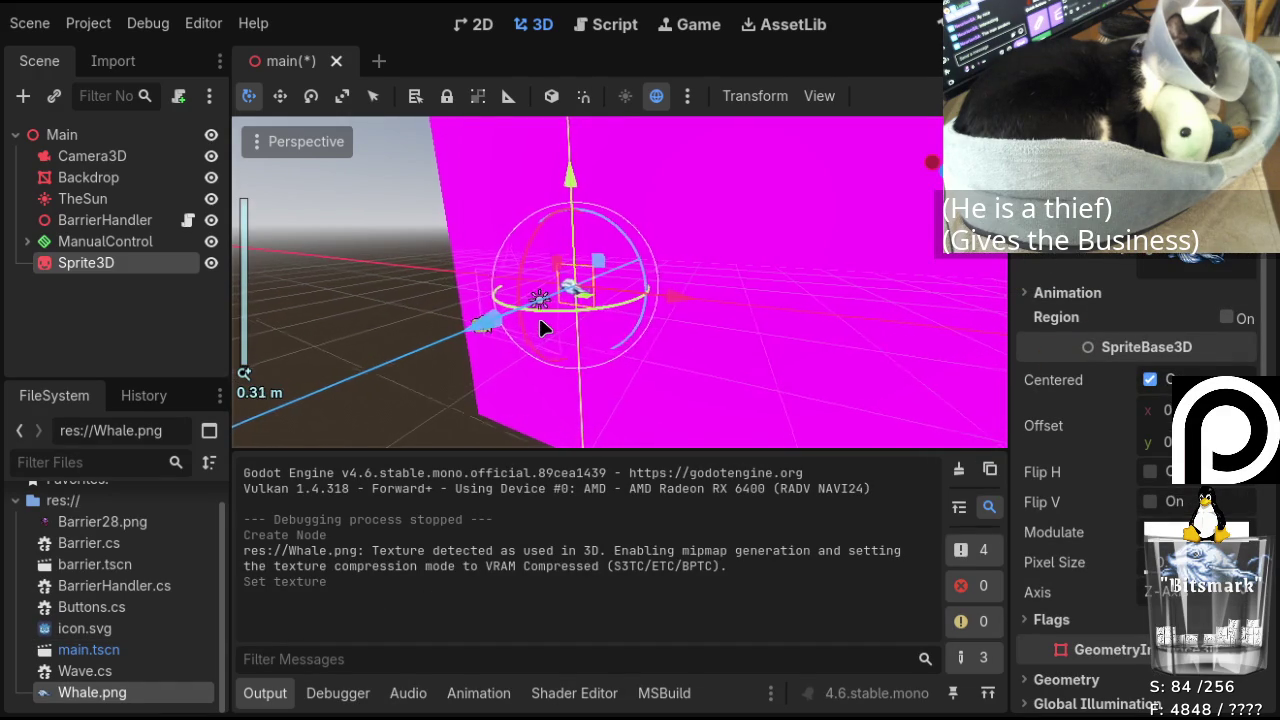
{"action": "scroll", "coordinate": [1145, 437], "scroll_direction": "down", "scroll_amount": 2}
{"action": "scroll", "coordinate": [1145, 437], "scroll_direction": "down", "scroll_amount": 10}
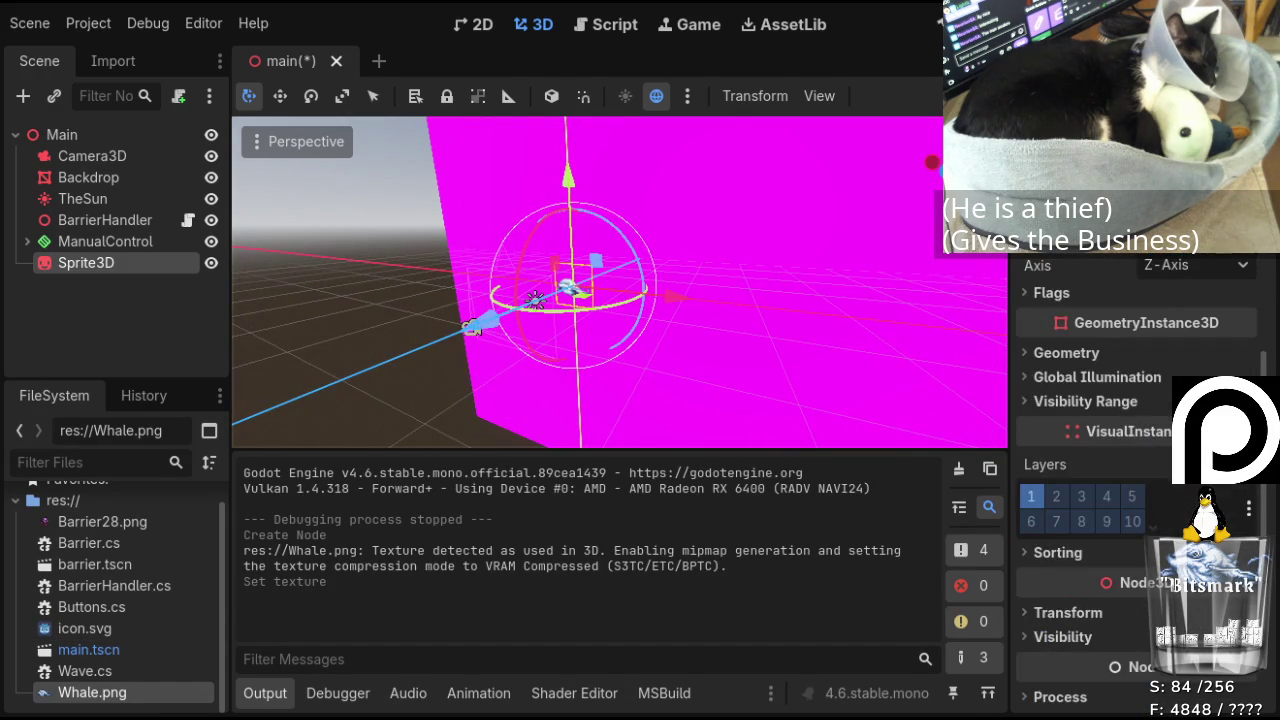
{"action": "scroll", "coordinate": [1145, 437], "scroll_direction": "down", "scroll_amount": 4}
{"action": "scroll", "coordinate": [1130, 450], "scroll_direction": "up", "scroll_amount": 6}
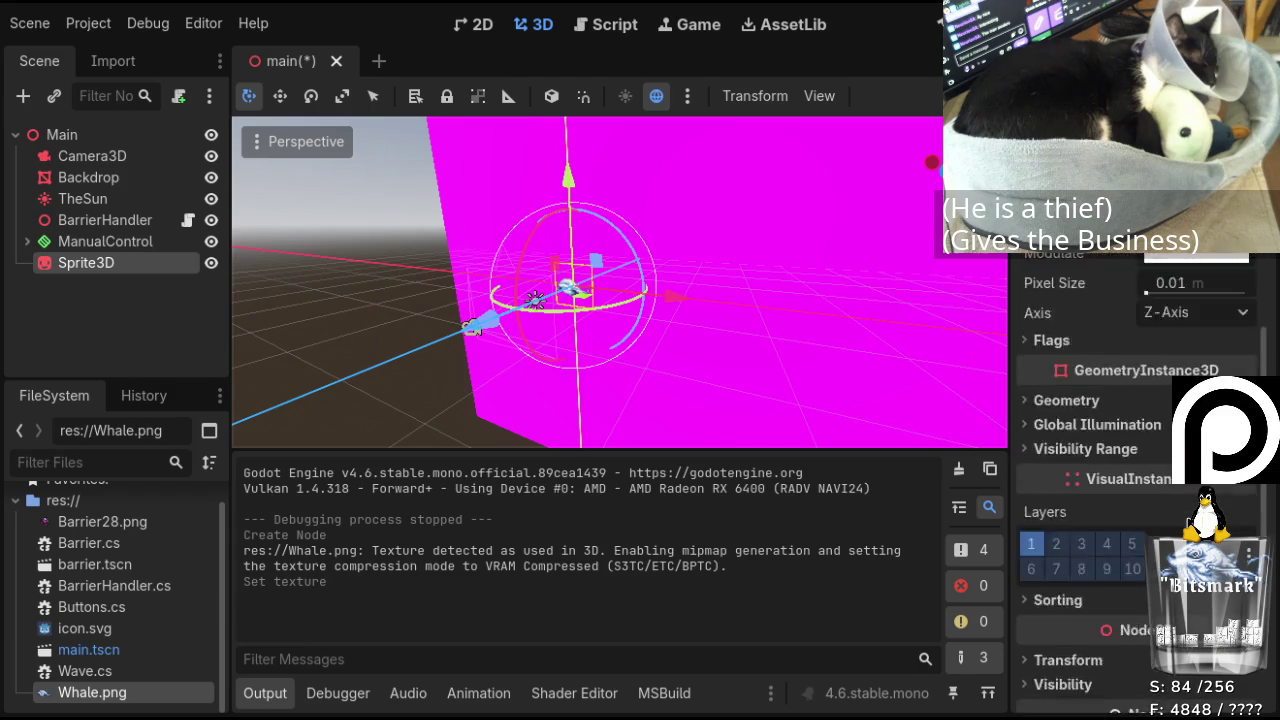
{"action": "scroll", "coordinate": [1130, 450], "scroll_direction": "down", "scroll_amount": 6}
Set the Sprite3D's Transform scale to 0.5 on every axis
{"action": "left_click", "coordinate": [1105, 470]}
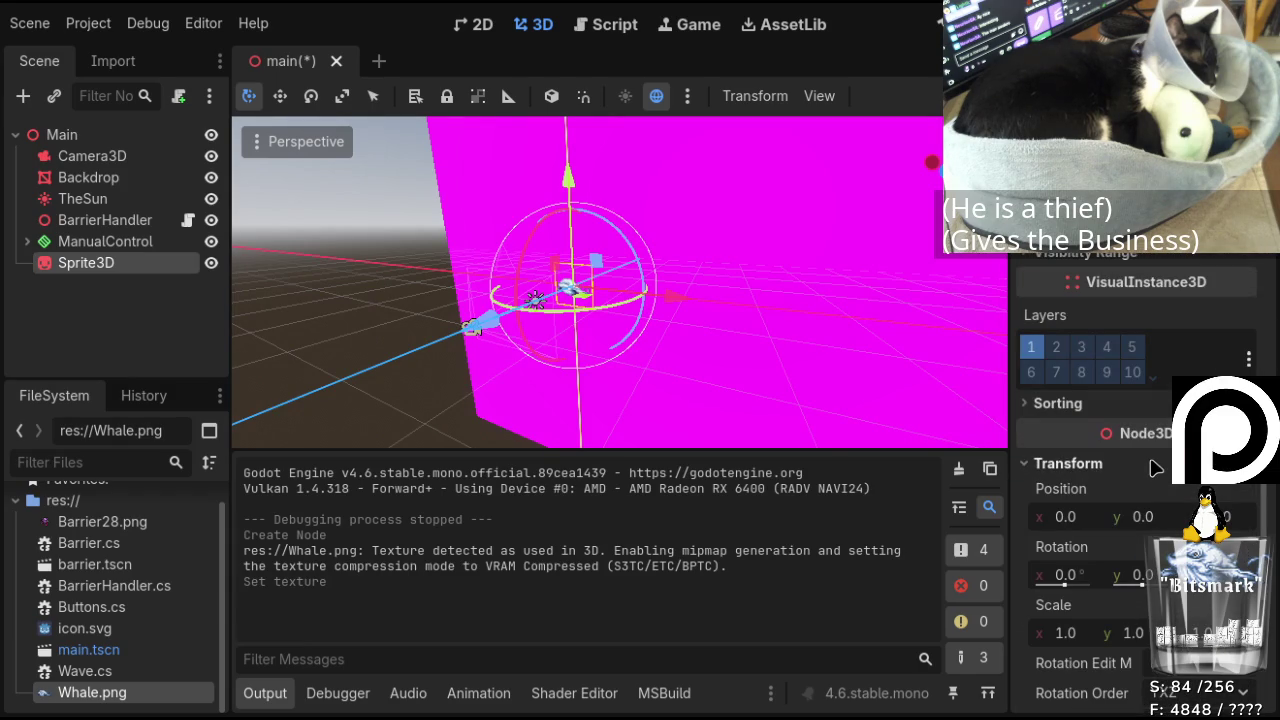
{"action": "left_click", "coordinate": [1073, 645]}
{"action": "type", "text": "0.5"}
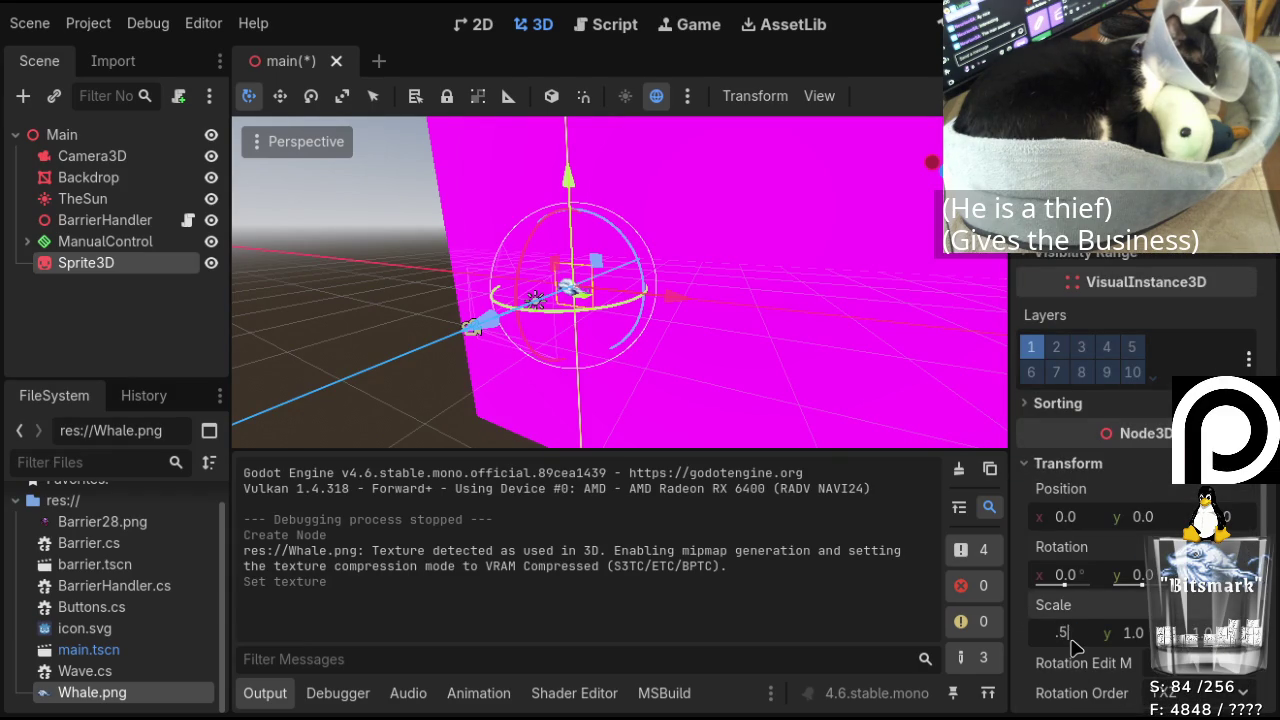
{"action": "key", "text": "Return"}
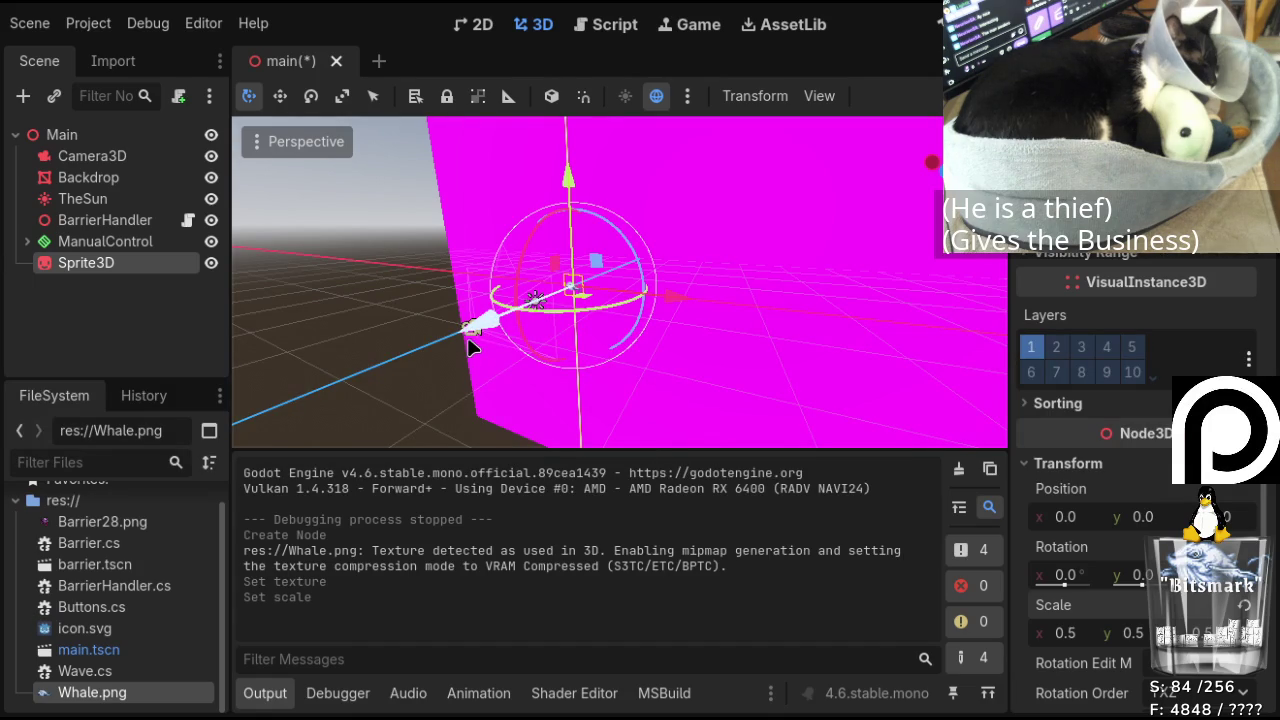
Move the Camera3D up and to the right, then test-run the game and stop it
{"action": "left_click", "coordinate": [91, 162]}
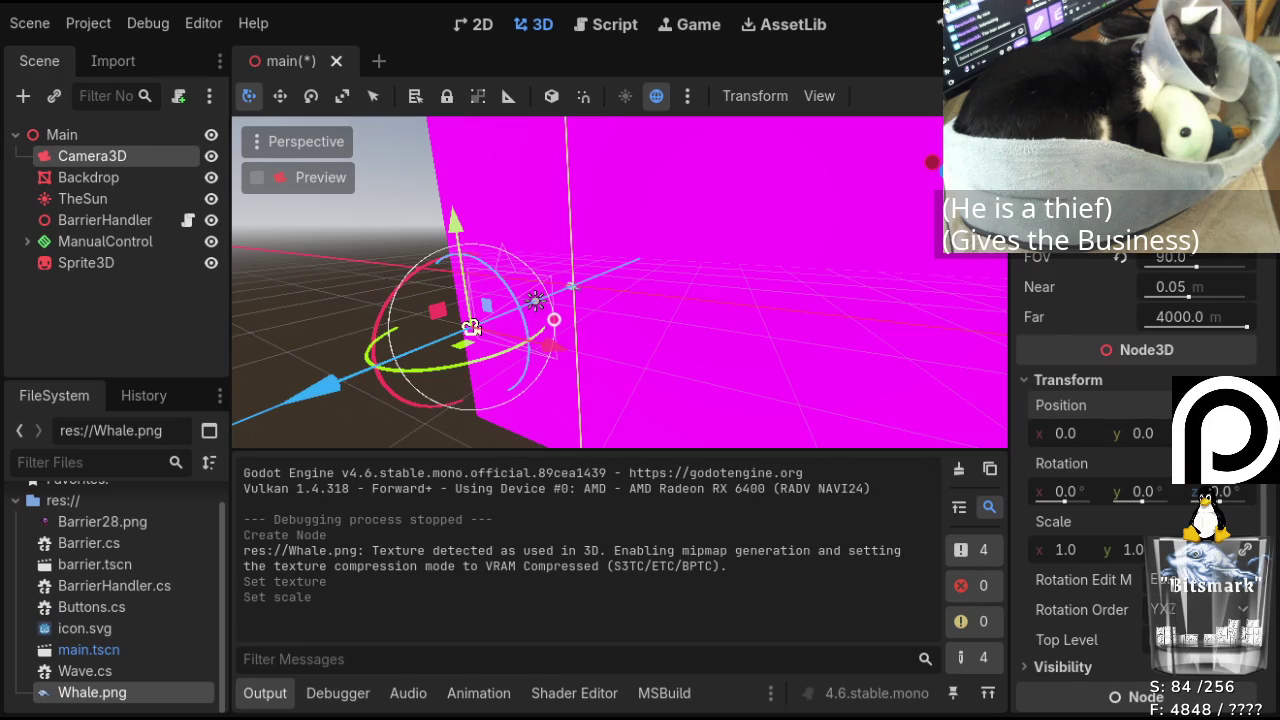
{"action": "left_click_drag", "start_coordinate": [471, 328], "coordinate": [508, 313]}
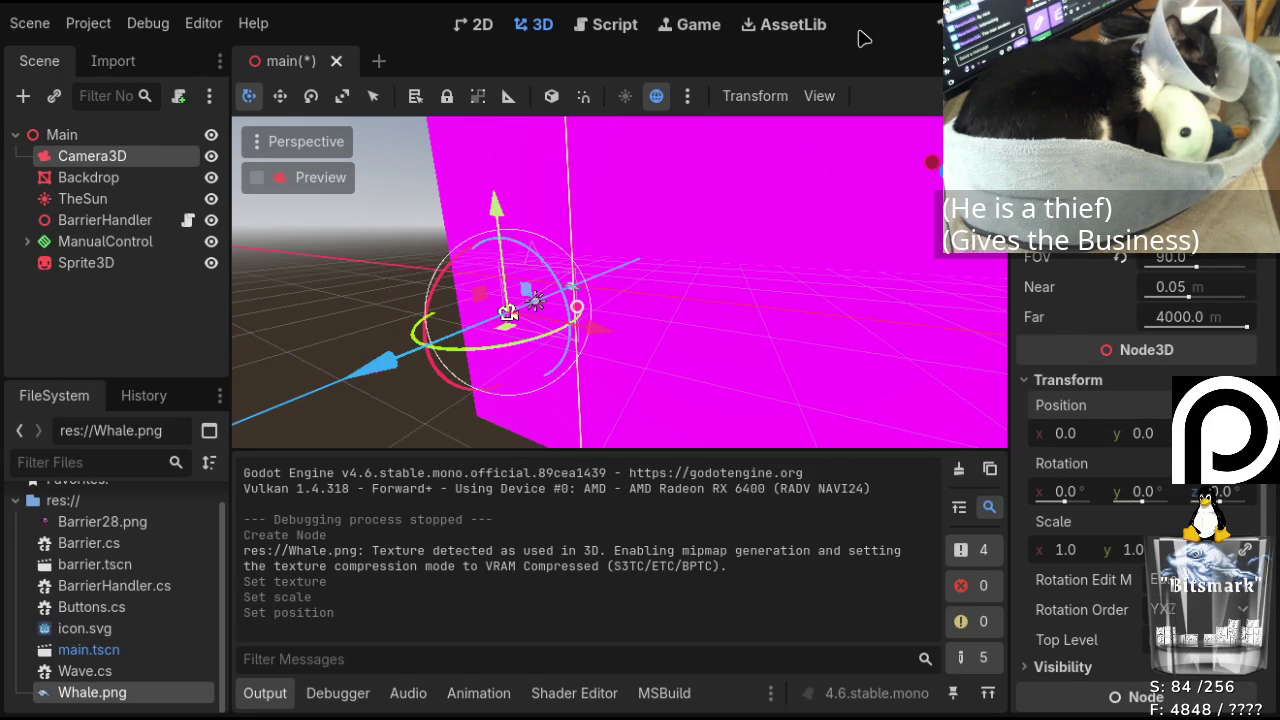
{"action": "left_click", "coordinate": [938, 24]}
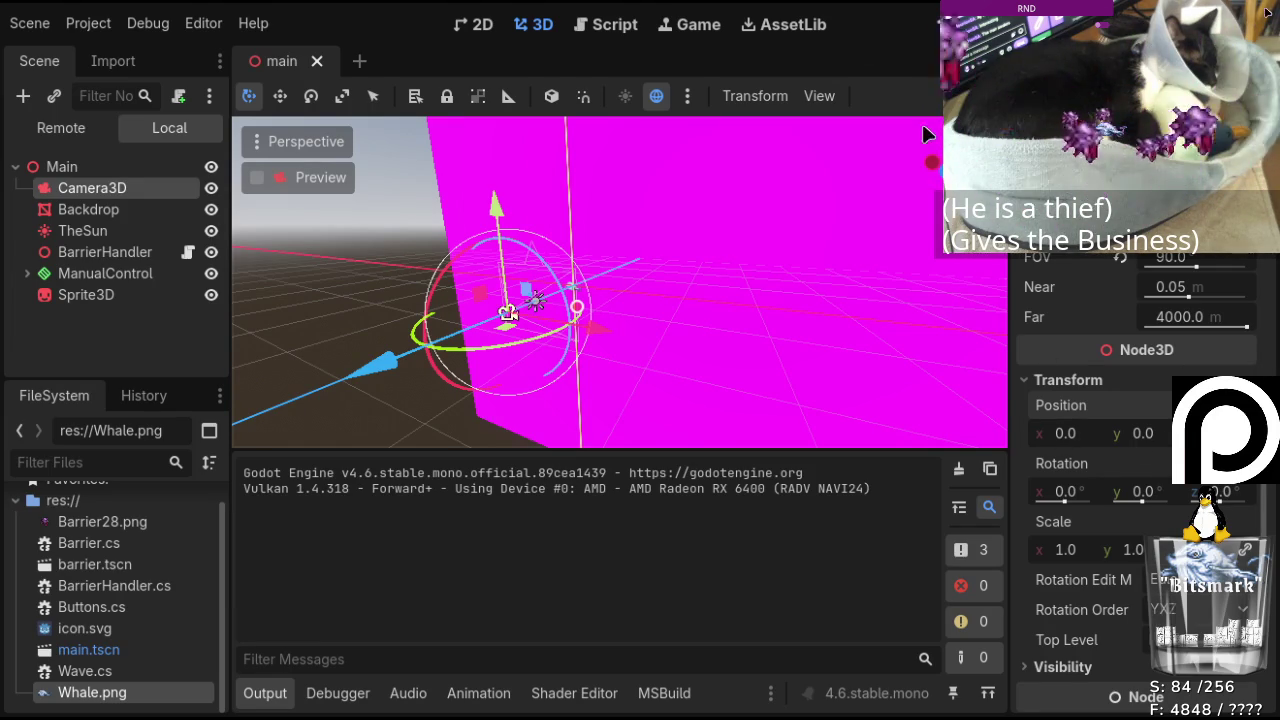
{"action": "key", "text": "F8"}
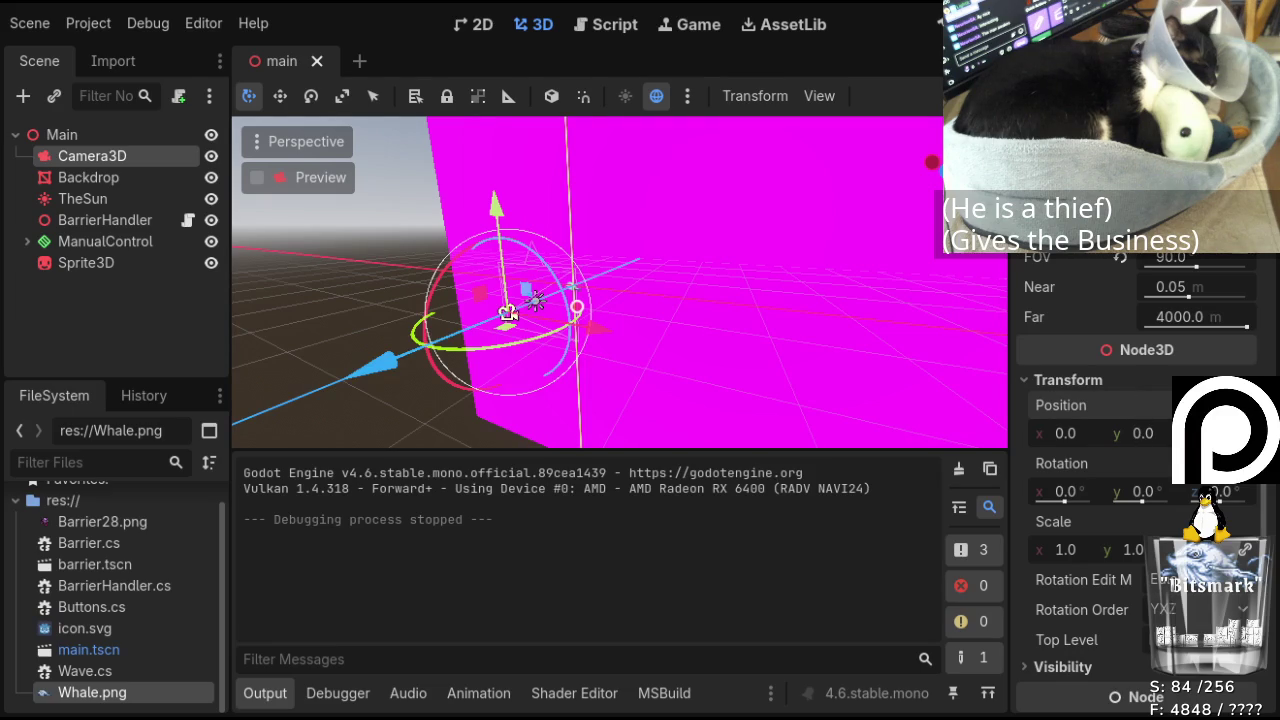
Shift the Camera3D down and left, test-run the game again, and select the whale Sprite3D
{"action": "left_click_drag", "start_coordinate": [508, 312], "coordinate": [490, 319]}
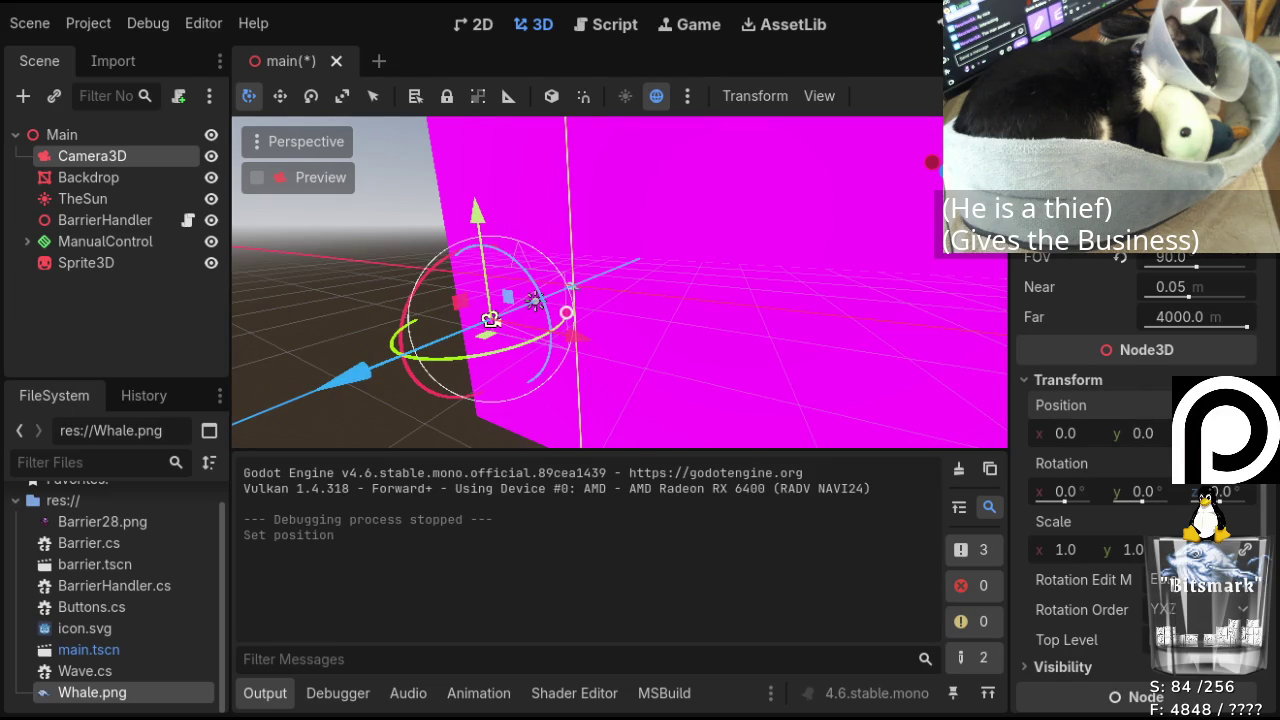
{"action": "key", "text": "F5"}
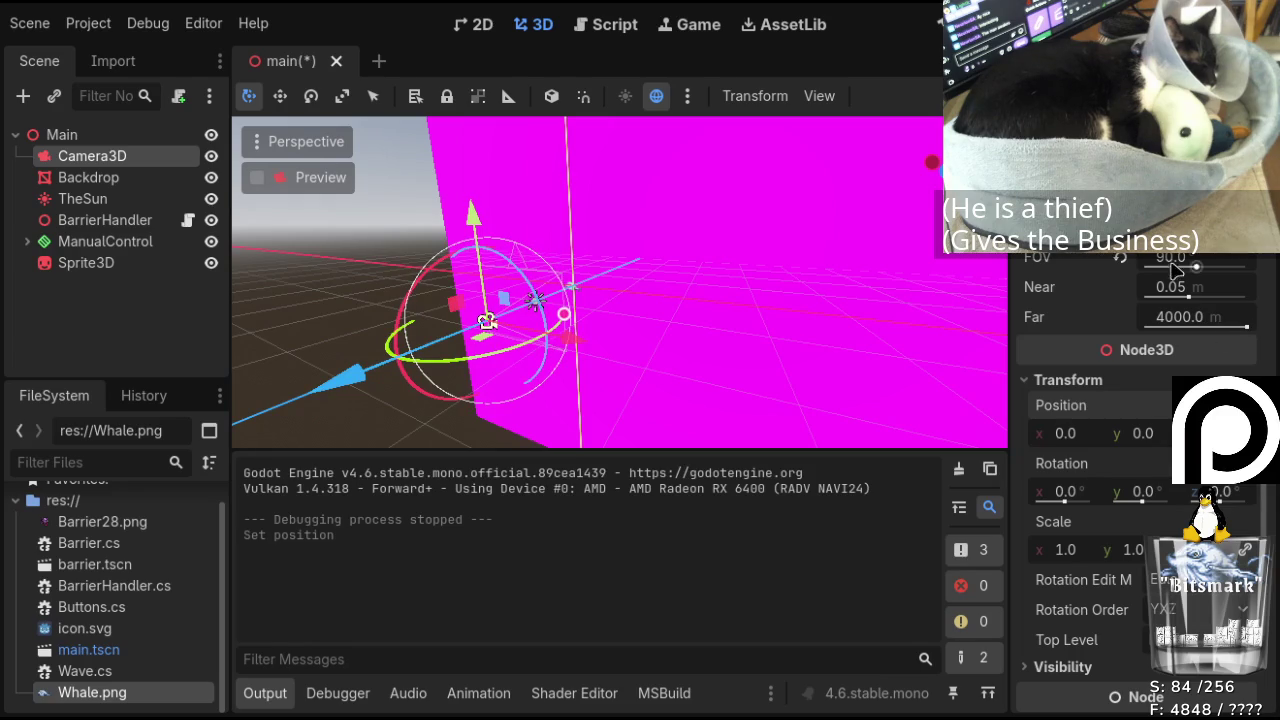
{"action": "left_click", "coordinate": [94, 270]}
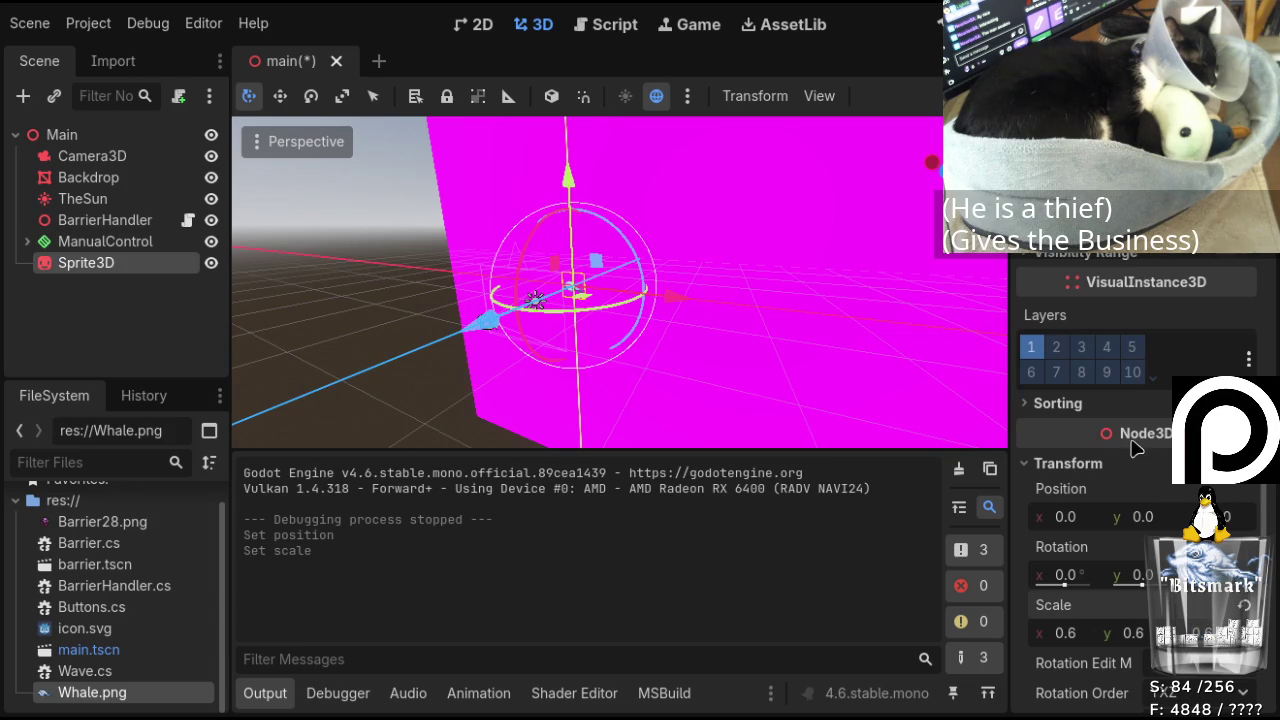
Set the whale Sprite3D's x scale to 0.75, then .7, and start a new project run
{"action": "left_click", "coordinate": [1066, 632]}
{"action": "type", "text": "0.75"}
{"action": "key", "text": "Return"}
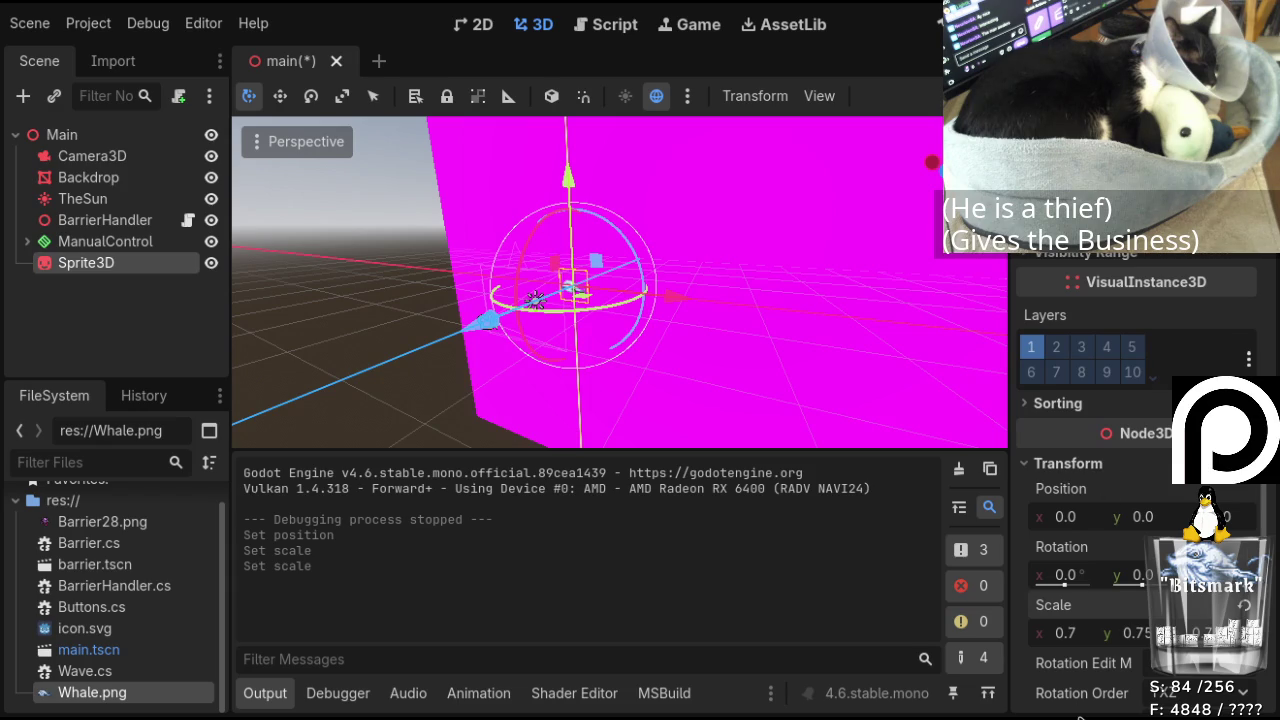
{"action": "left_click", "coordinate": [1068, 642]}
{"action": "type", "text": ".7"}
{"action": "key", "text": "Return"}
{"action": "left_click", "coordinate": [936, 24]}
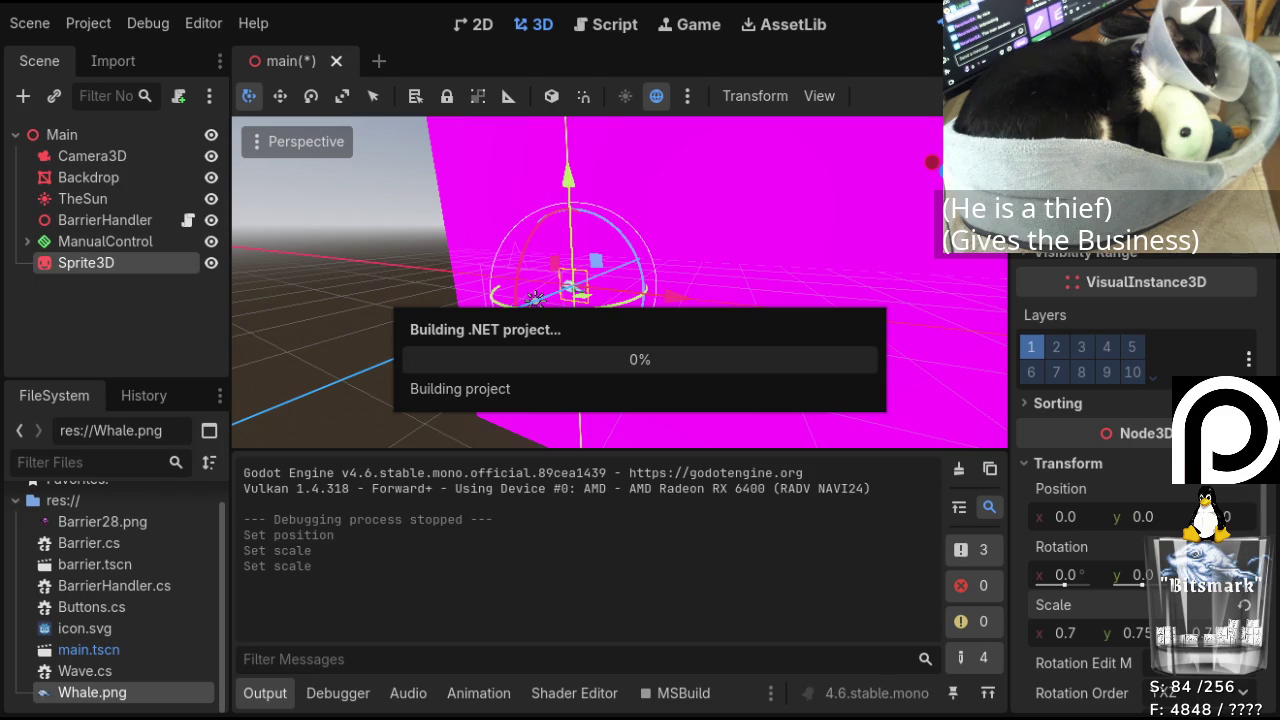